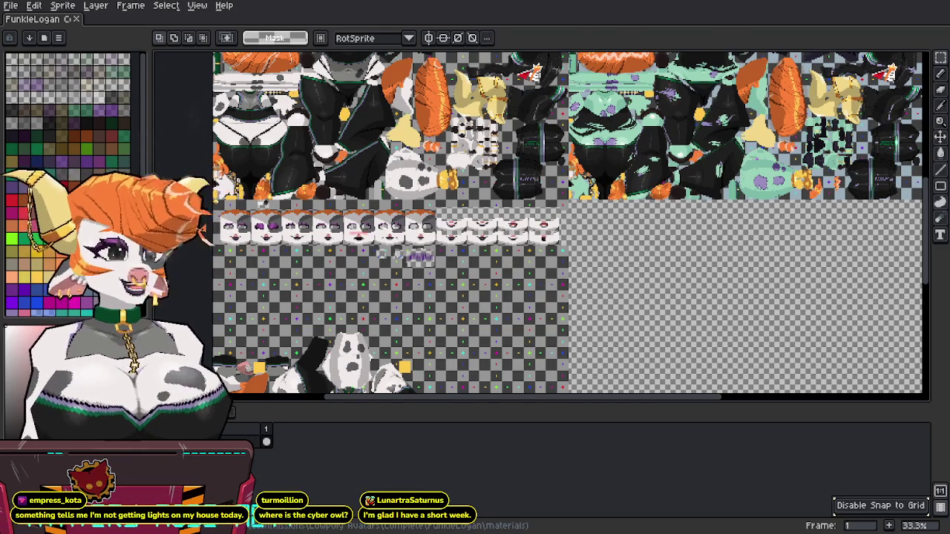
Step: Switch from Aseprite back to Blender and orbit to a three-quarter view of the cow
{"action": "key", "text": "alt+Tab"}
{"action": "mouse_move", "coordinate": [590, 365]}
{"action": "middle_mouse_down"}
{"action": "mouse_move", "coordinate": [544, 337]}
{"action": "mouse_move", "coordinate": [564, 341]}
{"action": "middle_mouse_up"}
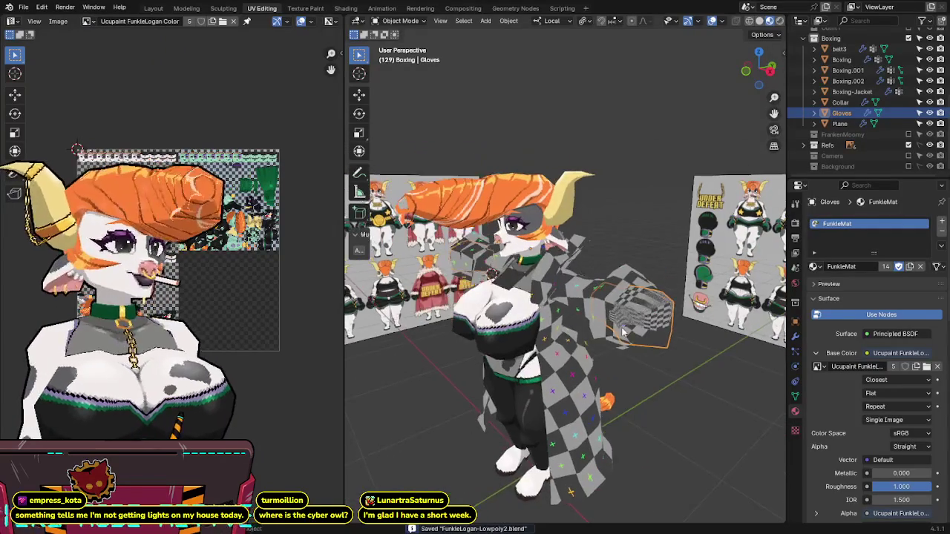
Step: Unwrap the Gloves mesh and set its UVs to the target texel density
{"action": "scroll", "coordinate": [564, 341], "scroll_direction": "up", "scroll_amount": 3}
{"action": "key", "text": "Tab"}
{"action": "middle_click_drag", "start_coordinate": [654, 349], "coordinate": [674, 357]}
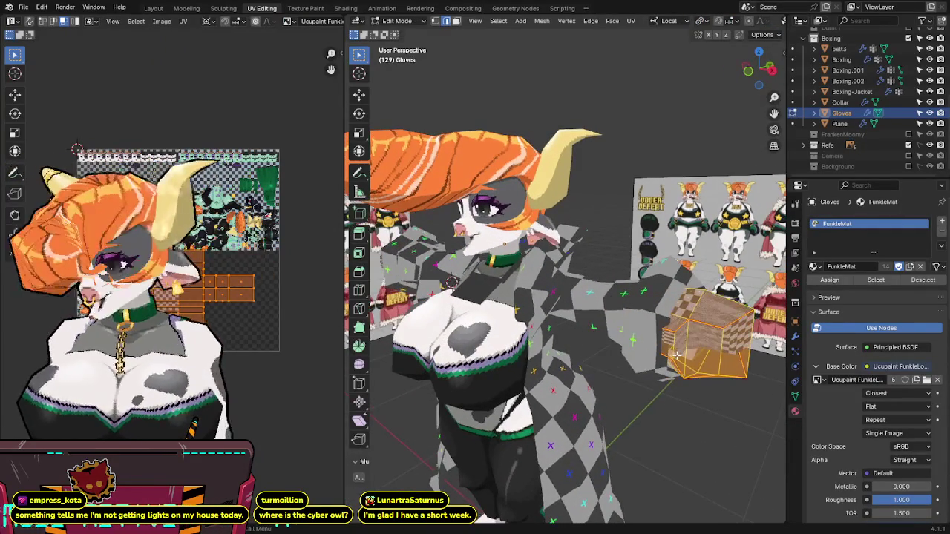
{"action": "key", "text": "u"}
{"action": "left_click", "coordinate": [638, 165]}
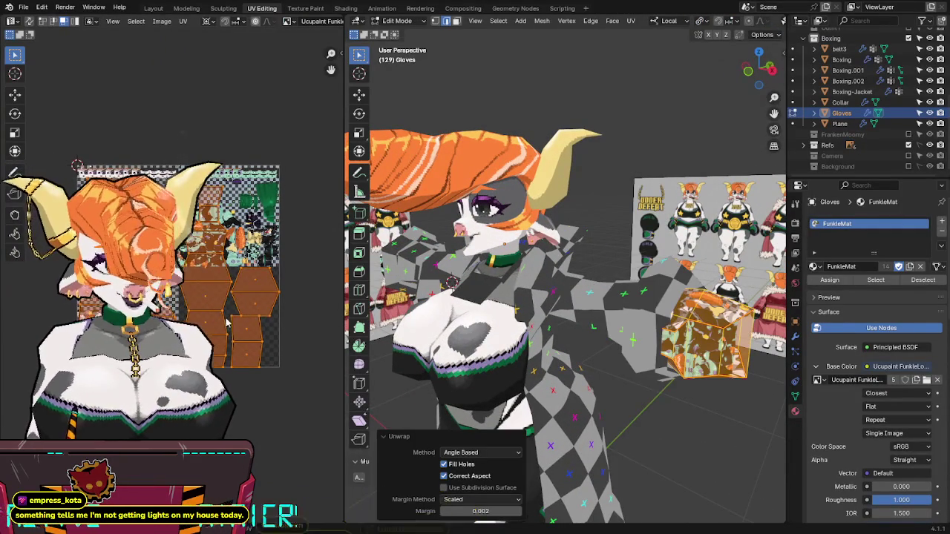
{"action": "key", "text": "n"}
{"action": "left_click", "coordinate": [279, 237]}
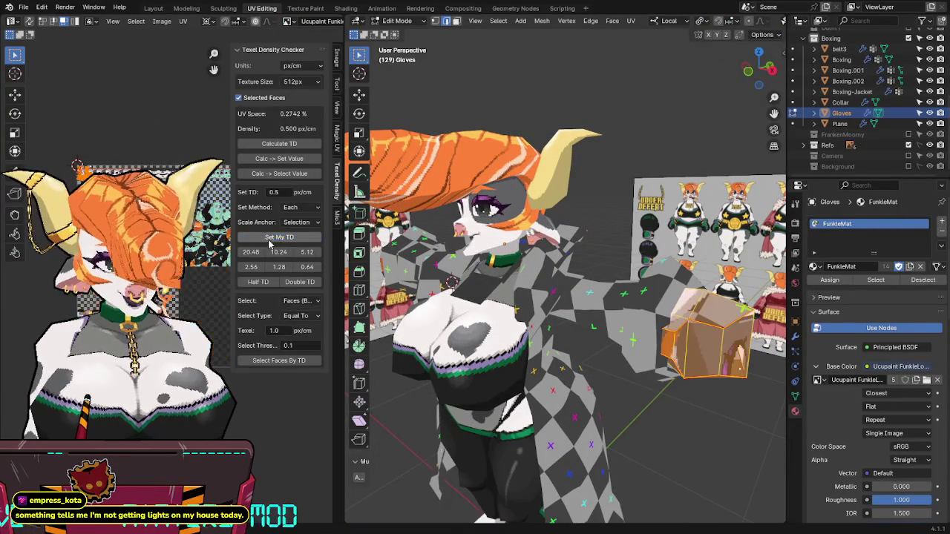
{"action": "key", "text": "n"}
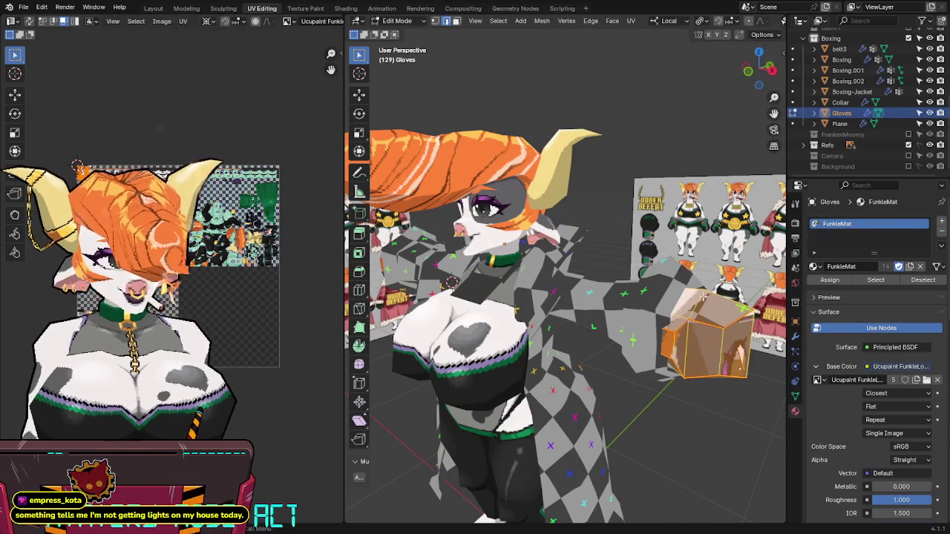
Step: Apply all transforms to the Gloves, then rescale all its UVs to the target texel density
{"action": "key", "text": "Tab"}
{"action": "key", "text": "ctrl+a"}
{"action": "left_click", "coordinate": [620, 318]}
{"action": "key", "text": "Tab"}
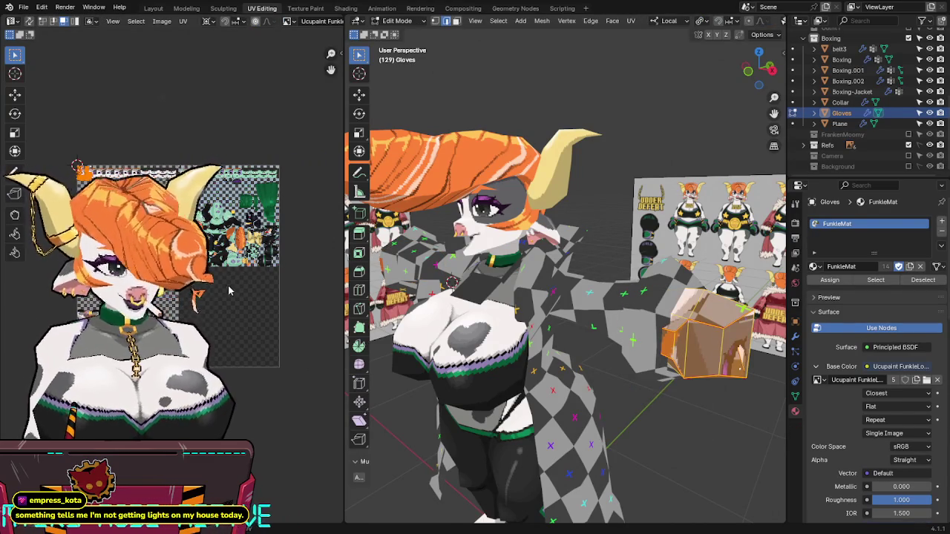
{"action": "key", "text": "a"}
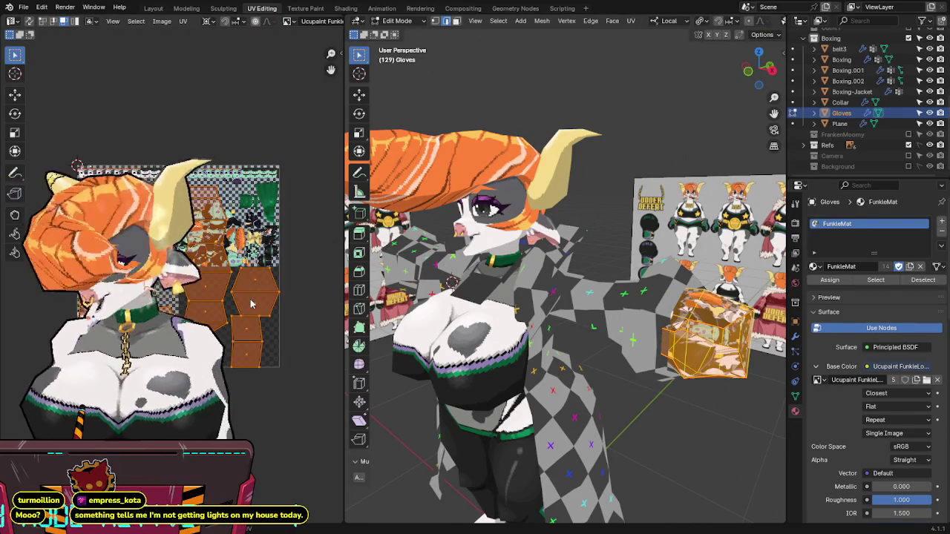
{"action": "key", "text": "n"}
{"action": "left_click", "coordinate": [273, 239]}
{"action": "key", "text": "n"}
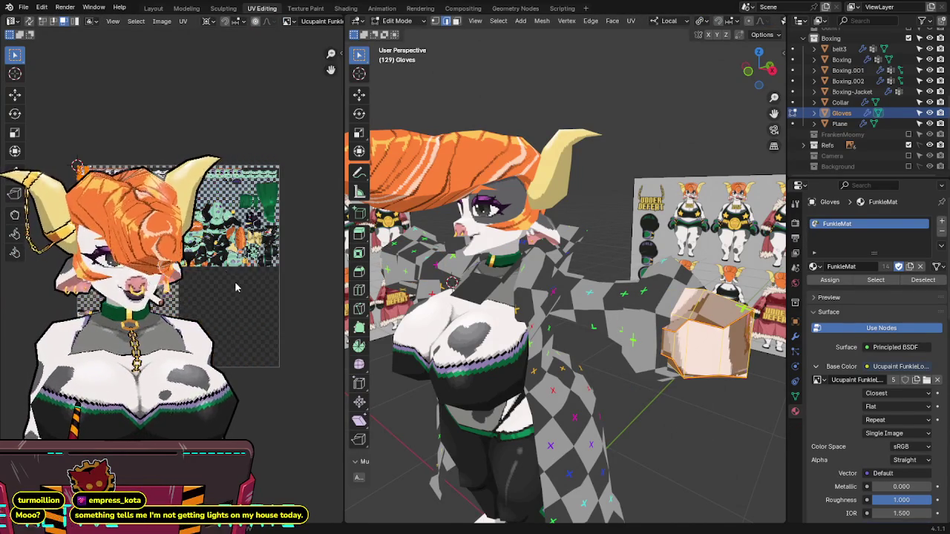
Step: Pack the glove UV islands onto the texture atlas and pan to inspect them
{"action": "key", "text": "ctrl+p"}
{"action": "key", "text": "Return"}
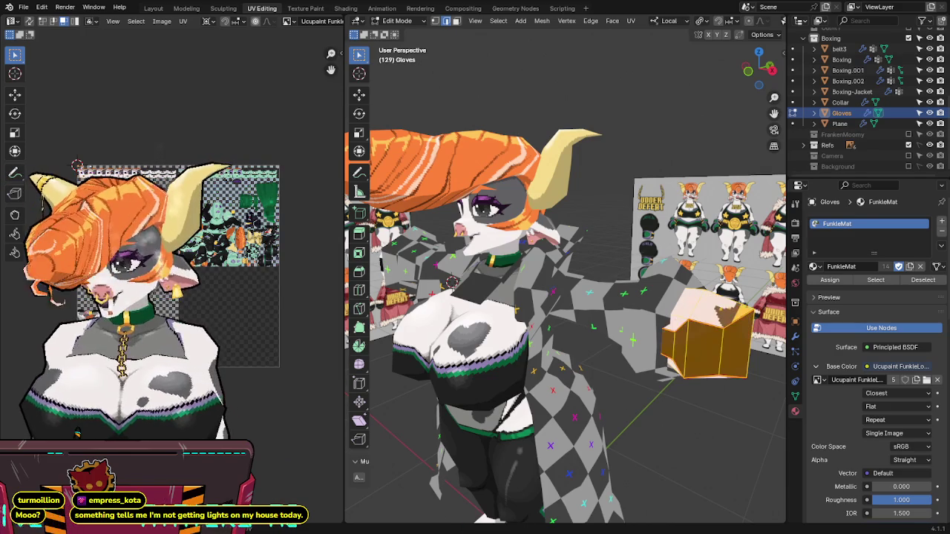
{"action": "middle_click_drag", "start_coordinate": [188, 301], "coordinate": [210, 215]}
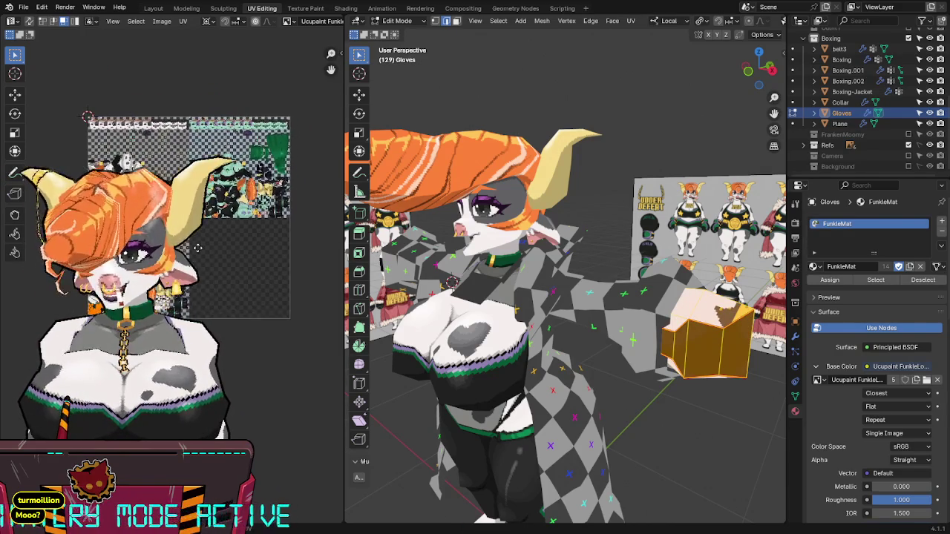
{"action": "scroll", "coordinate": [210, 214], "scroll_direction": "up", "scroll_amount": 4}
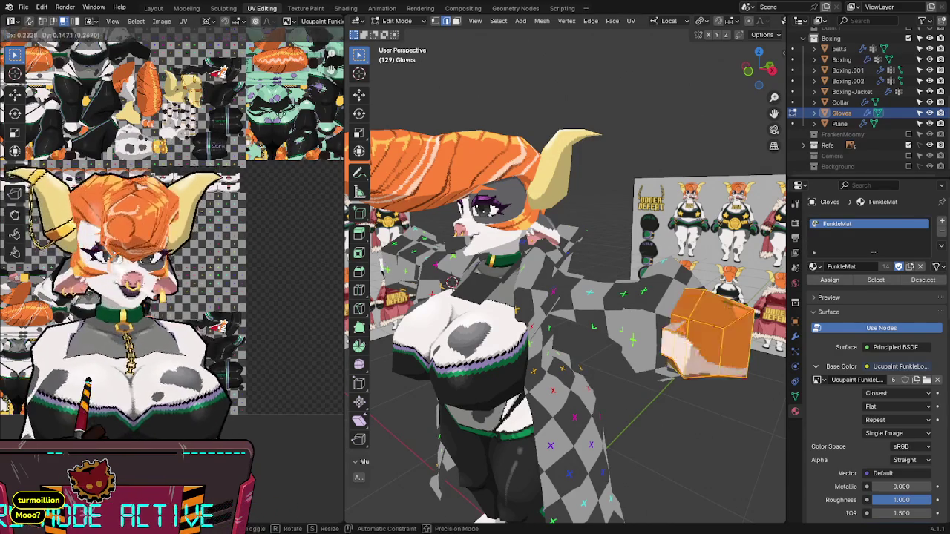
{"action": "scroll", "coordinate": [269, 299], "scroll_direction": "down", "scroll_amount": 2}
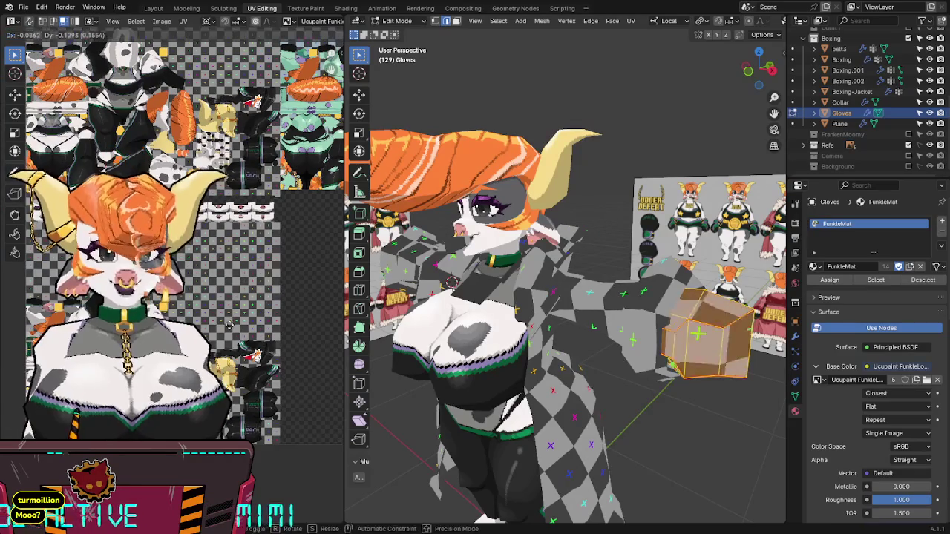
{"action": "scroll", "coordinate": [263, 299], "scroll_direction": "up", "scroll_amount": 2}
{"action": "scroll", "coordinate": [259, 298], "scroll_direction": "up", "scroll_amount": 2}
{"action": "middle_click_drag", "start_coordinate": [259, 299], "coordinate": [242, 340]}
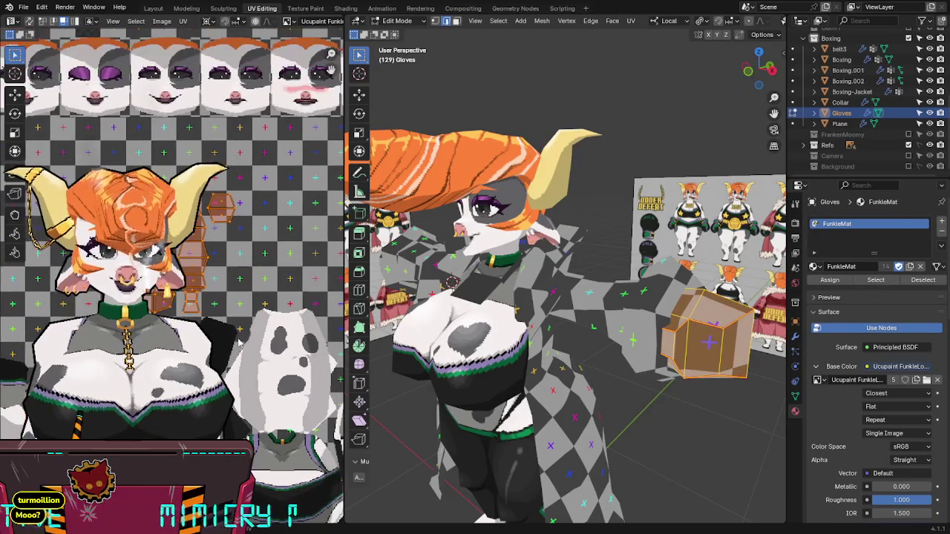
Step: Isolate the glove in local view and inspect its geometry and seams with X-ray
{"action": "key", "text": "alt+z"}
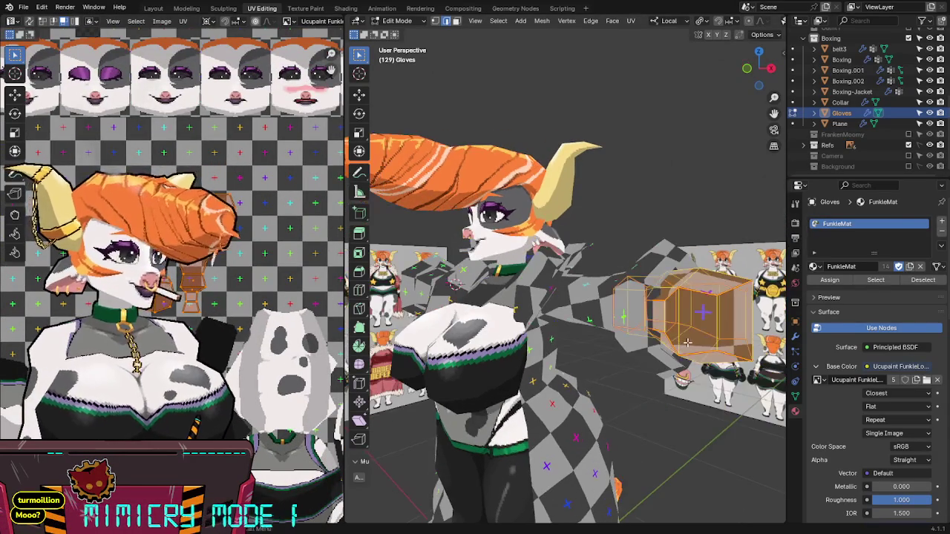
{"action": "key", "text": "KP_Divide"}
{"action": "middle_click_drag", "start_coordinate": [724, 346], "coordinate": [687, 290]}
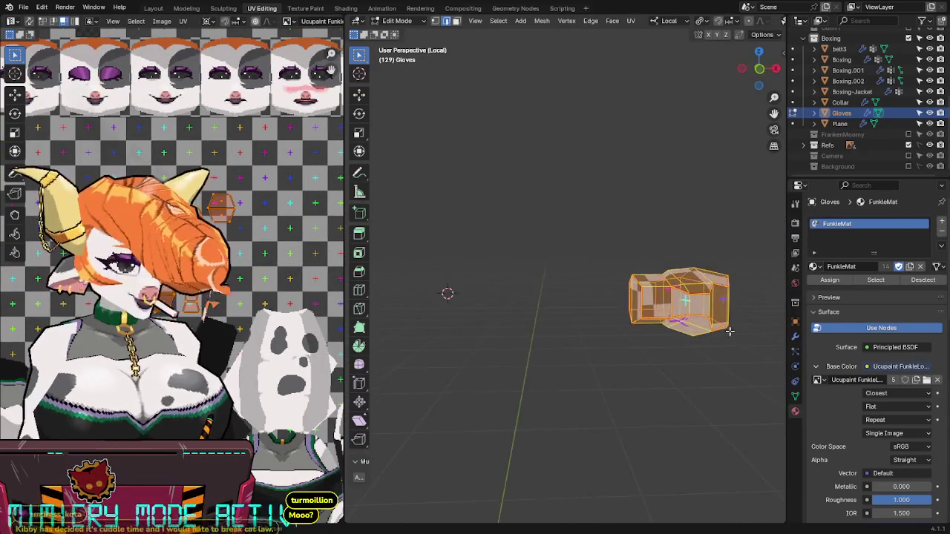
{"action": "scroll", "coordinate": [687, 289], "scroll_direction": "up", "scroll_amount": 4}
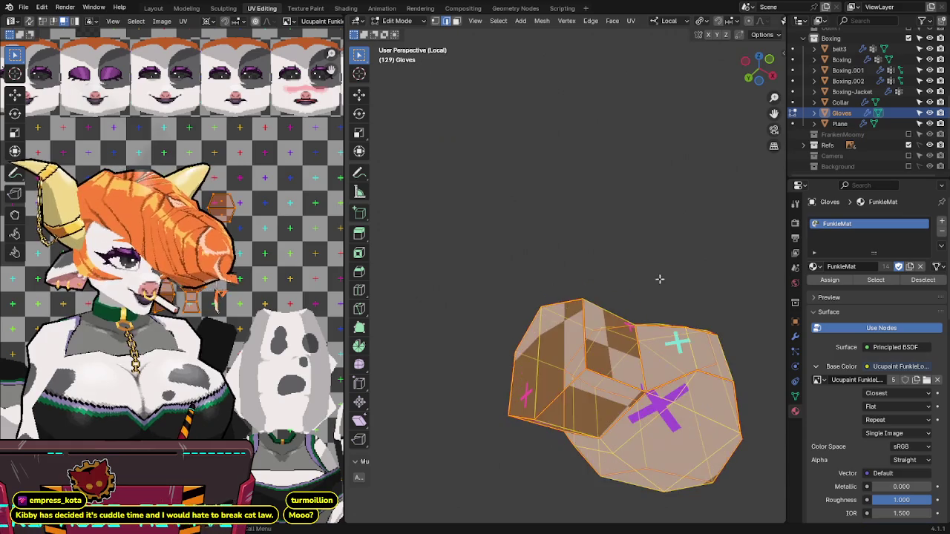
{"action": "key", "text": "alt+z"}
{"action": "mouse_move", "coordinate": [660, 278]}
{"action": "middle_mouse_down"}
{"action": "mouse_move", "coordinate": [647, 275]}
{"action": "mouse_move", "coordinate": [670, 294]}
{"action": "mouse_move", "coordinate": [670, 379]}
{"action": "mouse_move", "coordinate": [643, 352]}
{"action": "mouse_move", "coordinate": [640, 325]}
{"action": "mouse_move", "coordinate": [585, 322]}
{"action": "mouse_move", "coordinate": [626, 303]}
{"action": "mouse_move", "coordinate": [498, 318]}
{"action": "mouse_move", "coordinate": [547, 273]}
{"action": "mouse_move", "coordinate": [664, 272]}
{"action": "mouse_move", "coordinate": [622, 301]}
{"action": "mouse_move", "coordinate": [715, 263]}
{"action": "mouse_move", "coordinate": [740, 263]}
{"action": "mouse_move", "coordinate": [702, 361]}
{"action": "mouse_move", "coordinate": [637, 350]}
{"action": "mouse_move", "coordinate": [669, 335]}
{"action": "middle_mouse_up"}
{"action": "key", "text": "alt+a"}
{"action": "key", "text": "a"}
{"action": "key", "text": "Tab"}
{"action": "key", "text": "Tab"}
{"action": "key", "text": "alt+a"}
{"action": "key", "text": "alt+z"}
Step: Merge the glove's duplicate vertices by distance
{"action": "key", "text": "a"}
{"action": "key", "text": "m"}
{"action": "left_click", "coordinate": [702, 361]}
{"action": "key", "text": "alt+z"}
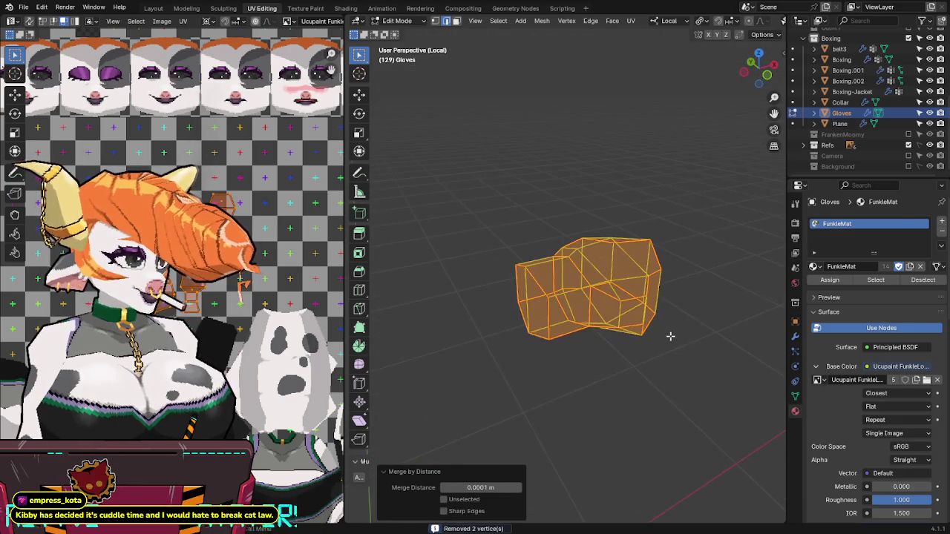
Step: Unwrap the cleaned-up glove mesh again from Quick Favorites
{"action": "key", "text": "q"}
{"action": "left_click", "coordinate": [622, 380]}
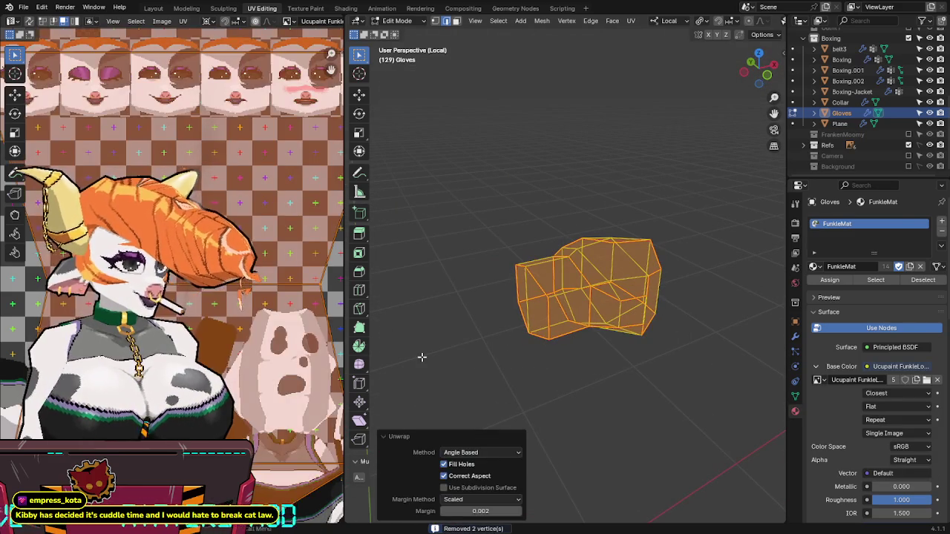
{"action": "scroll", "coordinate": [260, 310], "scroll_direction": "down", "scroll_amount": 3}
{"action": "scroll", "coordinate": [259, 310], "scroll_direction": "down", "scroll_amount": 2}
{"action": "scroll", "coordinate": [259, 311], "scroll_direction": "down", "scroll_amount": 1}
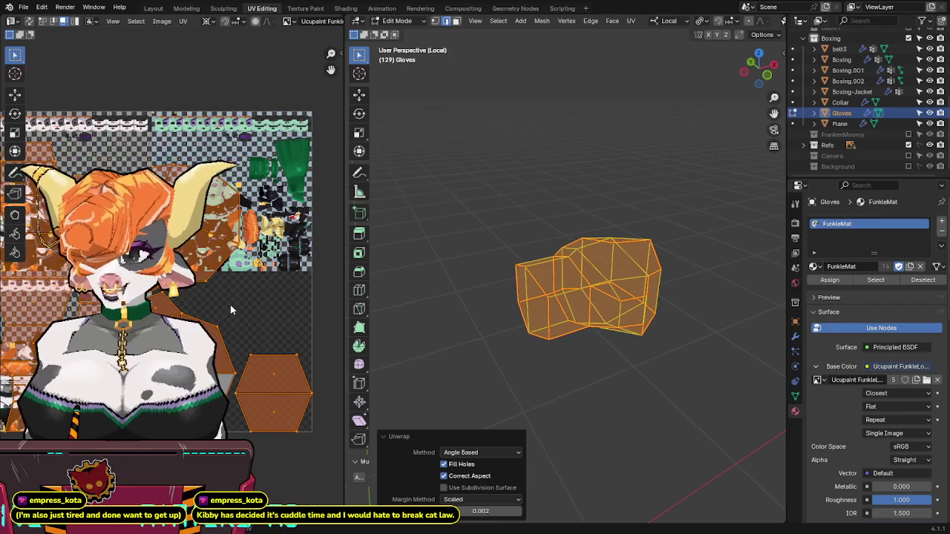
{"action": "middle_click_drag", "start_coordinate": [230, 310], "coordinate": [292, 325], "text": "ctrl"}
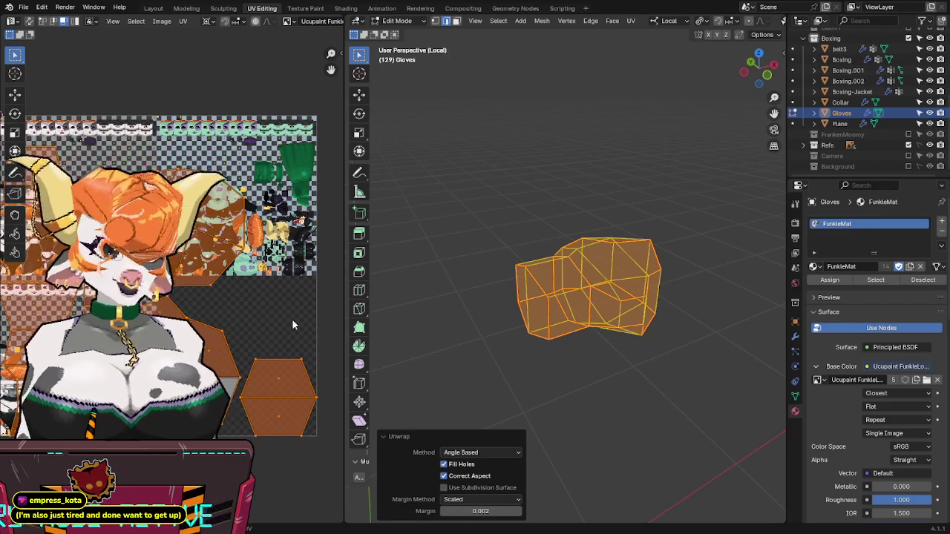
Step: Rescale the new glove islands to the target texel density and pack them onto the atlas
{"action": "key", "text": "m"}
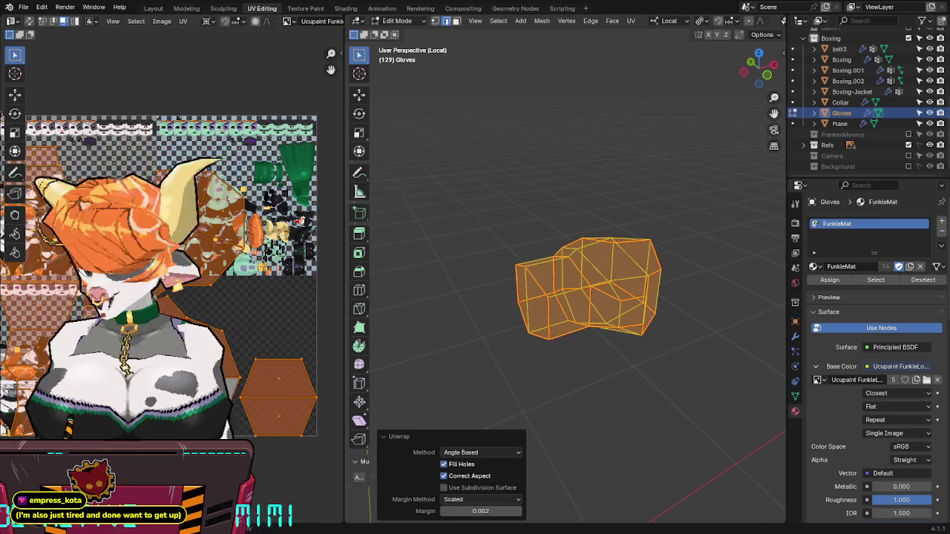
{"action": "key", "text": "n"}
{"action": "left_click", "coordinate": [259, 238]}
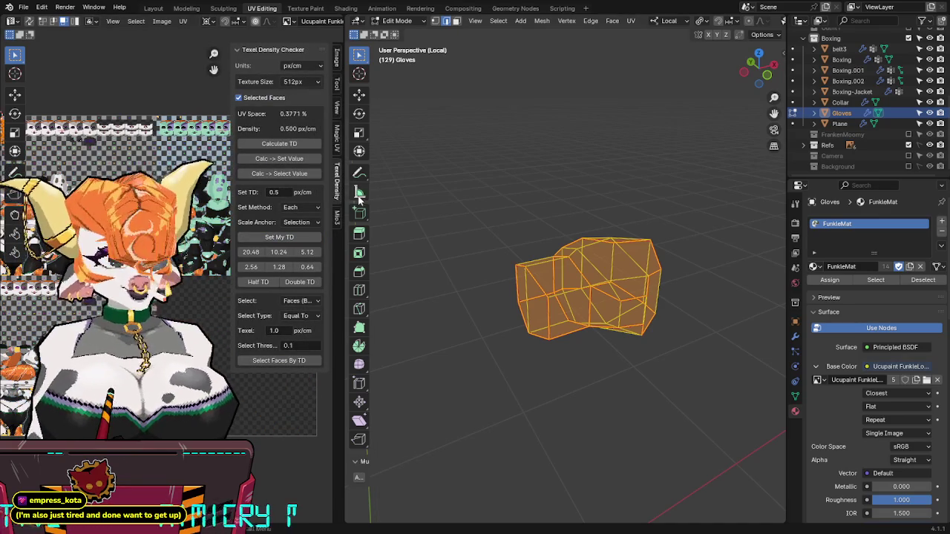
{"action": "scroll", "coordinate": [259, 238], "scroll_direction": "down", "scroll_amount": 1, "text": "ctrl"}
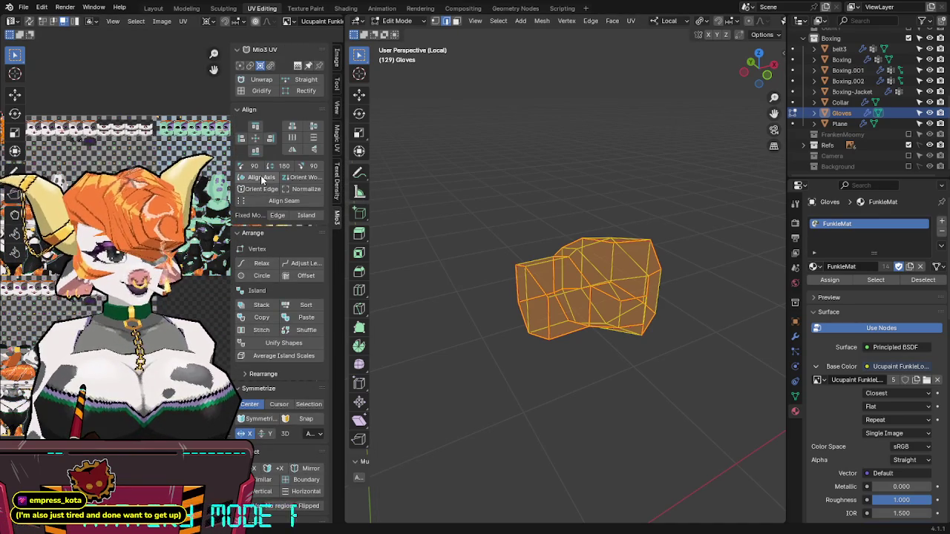
{"action": "left_click_drag", "start_coordinate": [237, 239], "coordinate": [241, 265]}
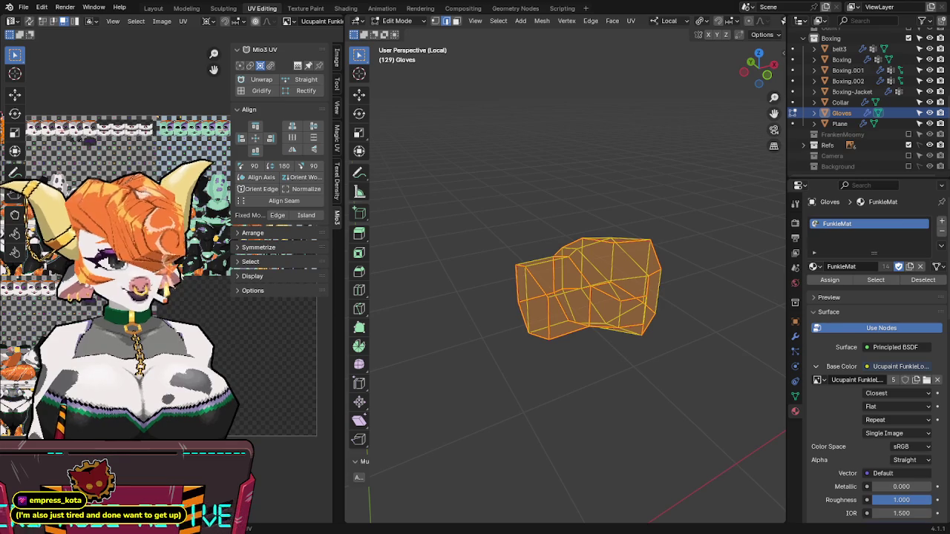
{"action": "left_click", "coordinate": [338, 181]}
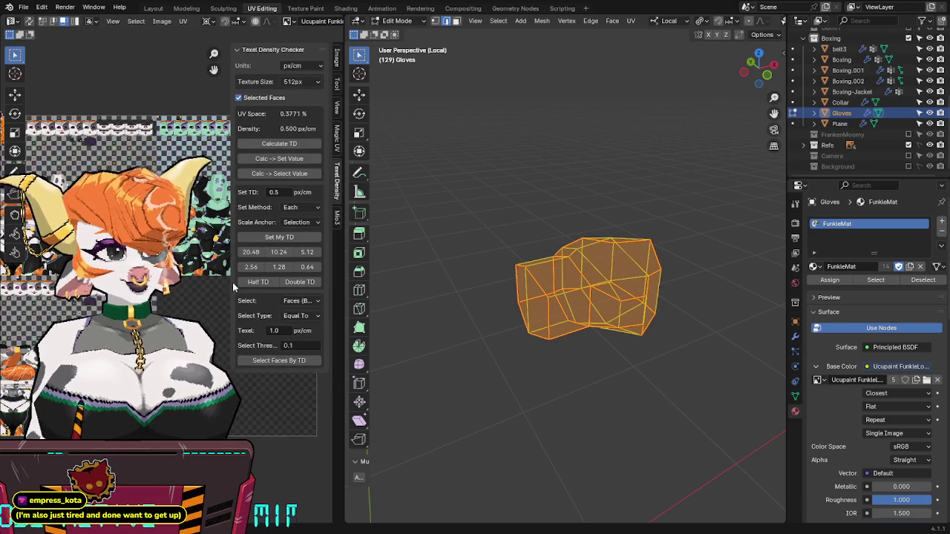
{"action": "key", "text": "n"}
{"action": "key", "text": "ctrl+p"}
{"action": "key", "text": "Return"}
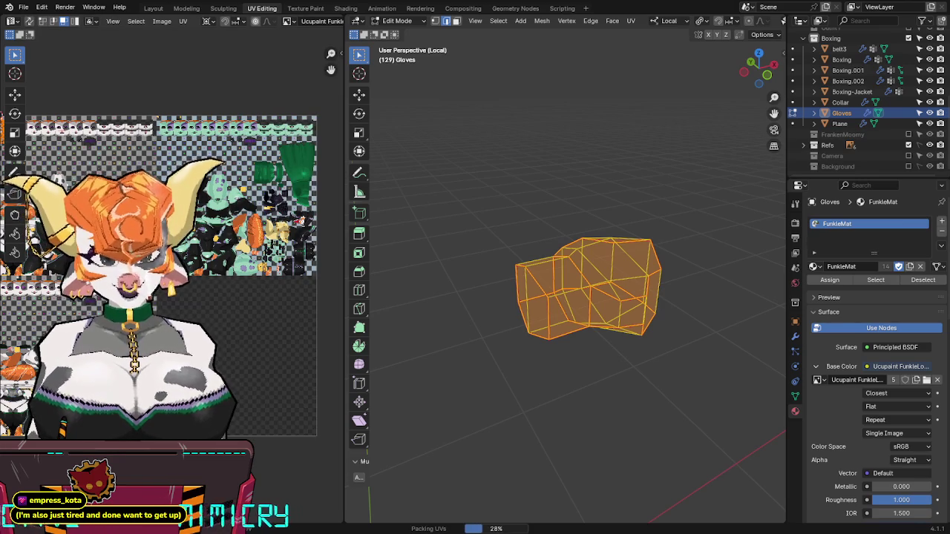
{"action": "middle_click_drag", "start_coordinate": [204, 299], "coordinate": [285, 291]}
Step: Move the packed glove UV islands to their final spot on the atlas and deselect them
{"action": "key", "text": "g"}
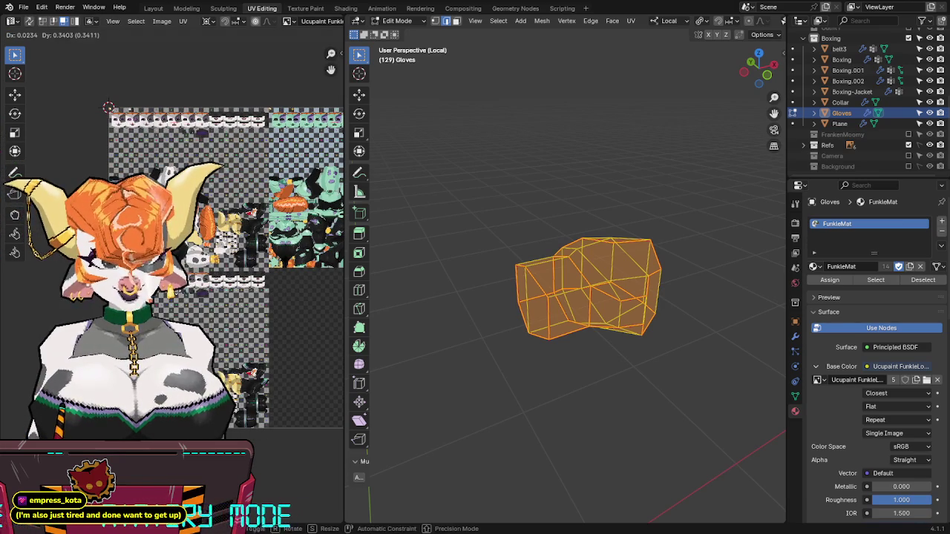
{"action": "key", "text": "Return"}
{"action": "key", "text": "alt+z"}
{"action": "middle_click_drag", "start_coordinate": [662, 300], "coordinate": [638, 282]}
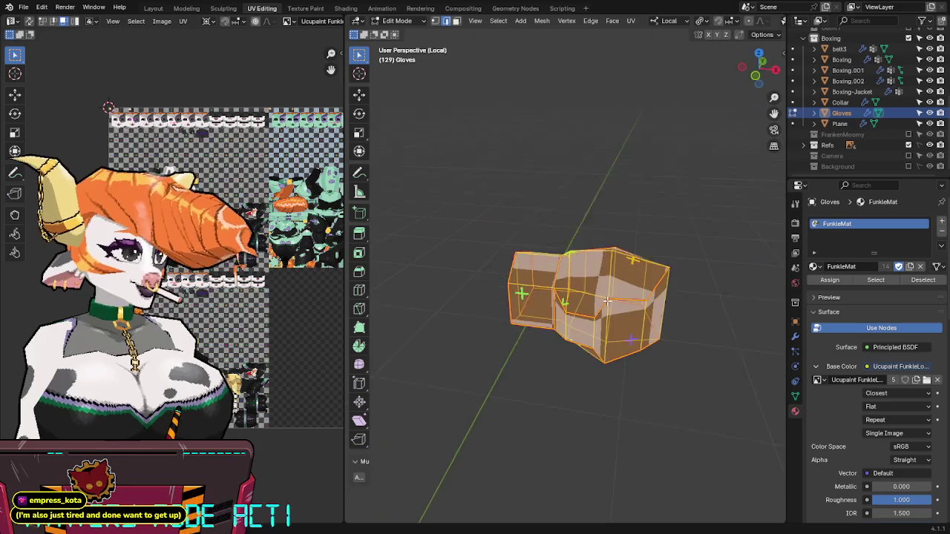
{"action": "scroll", "coordinate": [295, 266], "scroll_direction": "up", "scroll_amount": 3}
{"action": "key", "text": "g"}
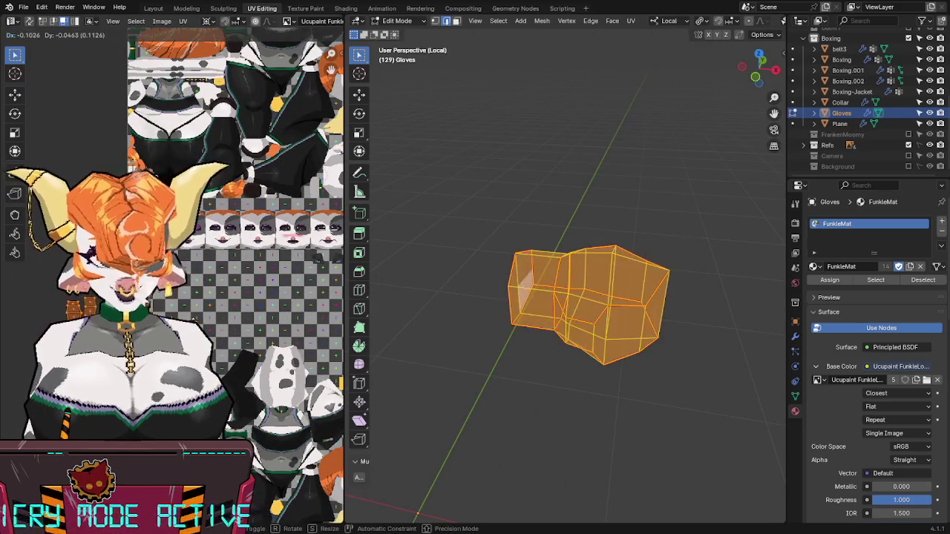
{"action": "left_click", "coordinate": [181, 306]}
{"action": "scroll", "coordinate": [264, 272], "scroll_direction": "up", "scroll_amount": 3}
{"action": "scroll", "coordinate": [264, 273], "scroll_direction": "up", "scroll_amount": 1}
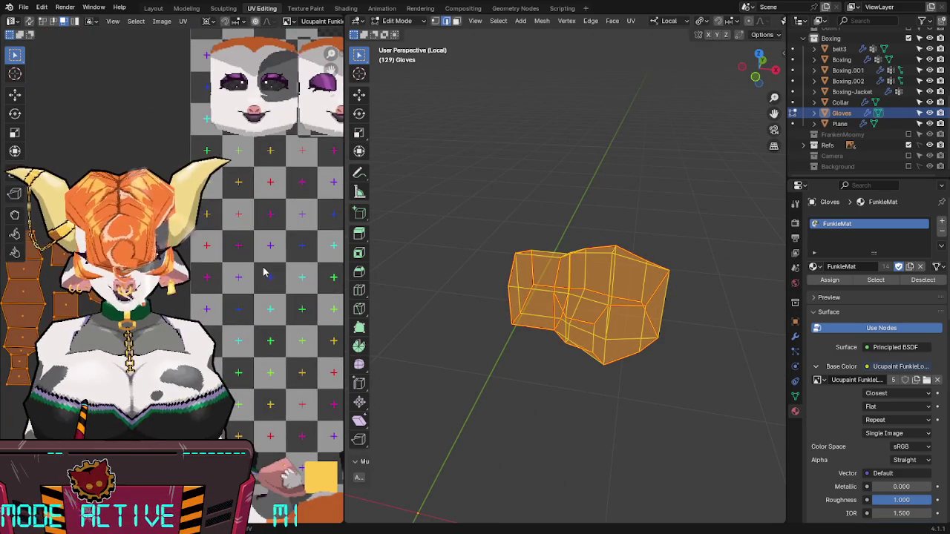
{"action": "left_click", "coordinate": [234, 329]}
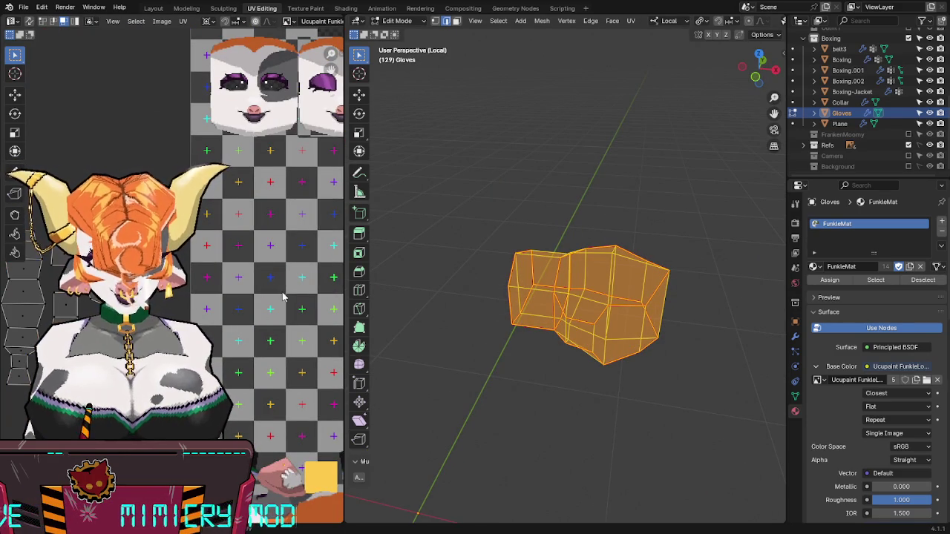
{"action": "scroll", "coordinate": [646, 292], "scroll_direction": "down", "scroll_amount": 3}
{"action": "scroll", "coordinate": [646, 293], "scroll_direction": "down", "scroll_amount": 2}
{"action": "middle_click_drag", "start_coordinate": [647, 292], "coordinate": [637, 299]}
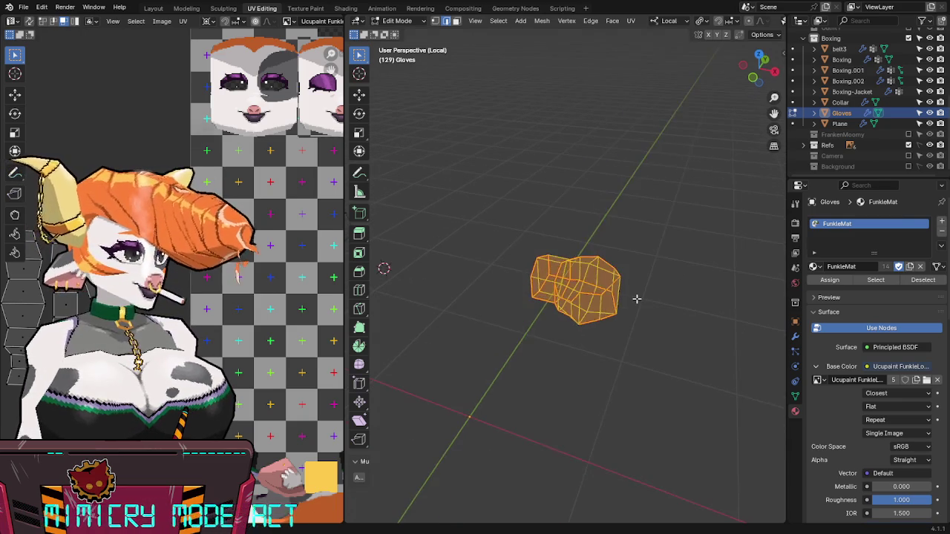
Step: Exit local view and edit Boxing.001, Collar, body and Boxing-Jacket together
{"action": "key", "text": "a"}
{"action": "key", "text": "Tab"}
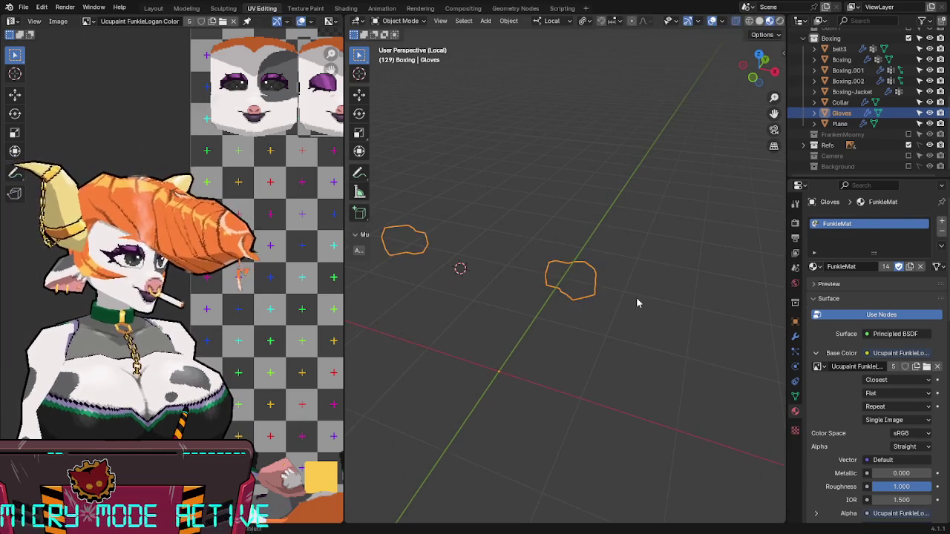
{"action": "key", "text": "KP_Divide"}
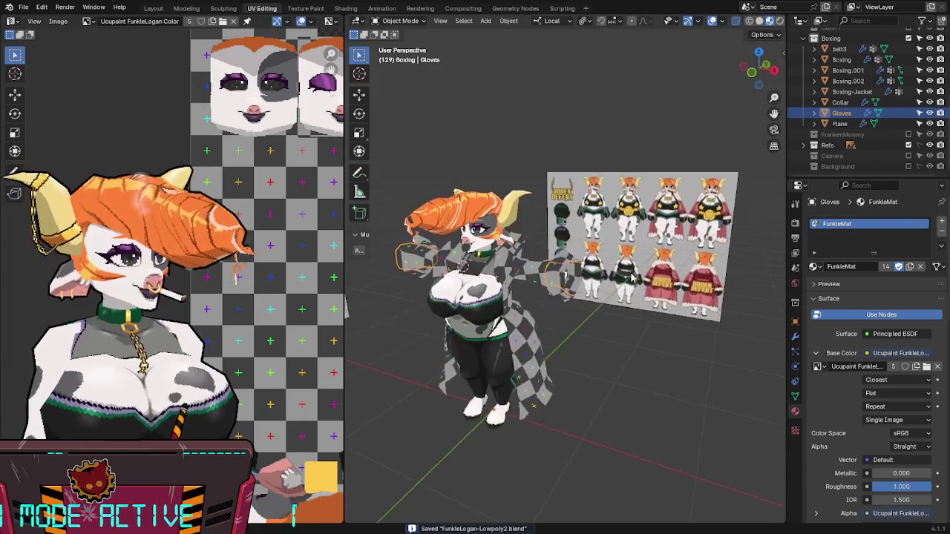
{"action": "middle_click_drag", "start_coordinate": [607, 278], "coordinate": [550, 280]}
{"action": "left_click", "coordinate": [550, 280], "text": "shift"}
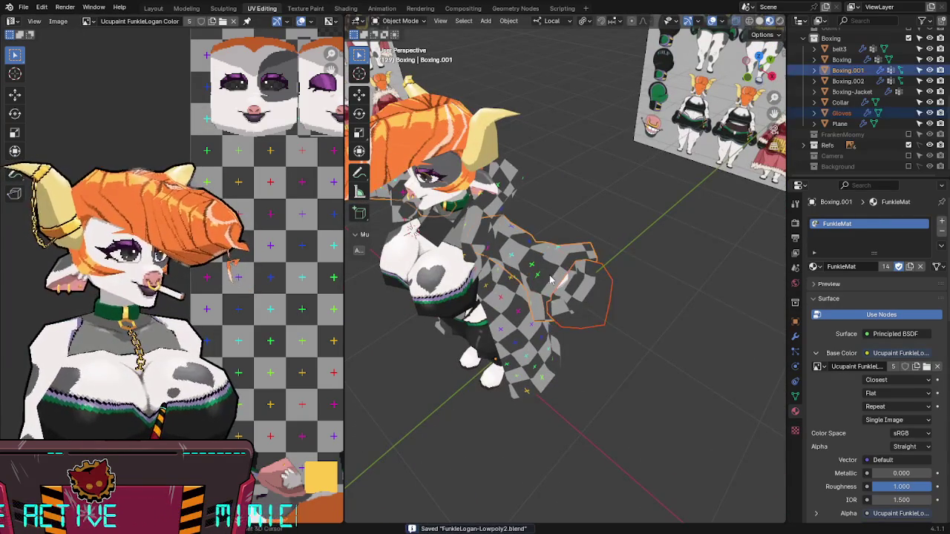
{"action": "left_click", "coordinate": [458, 228], "text": "shift"}
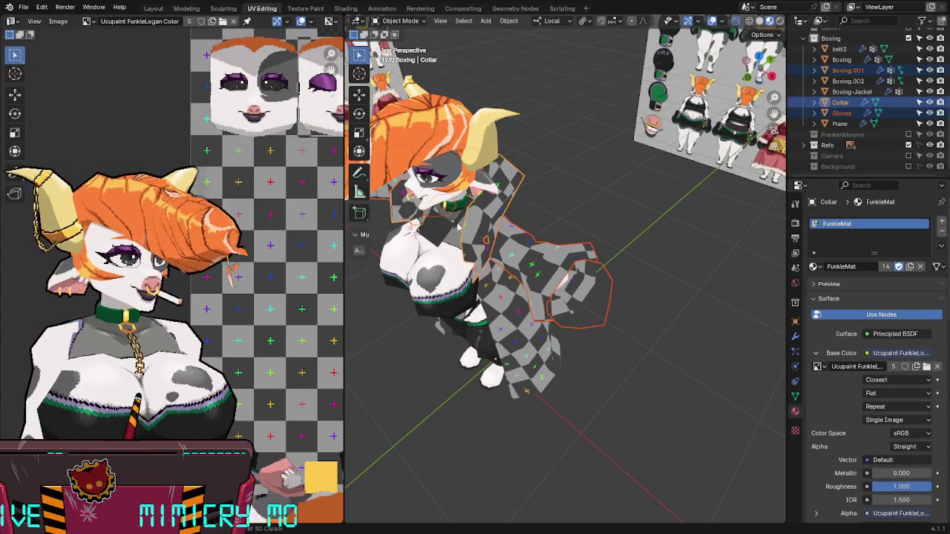
{"action": "left_click", "coordinate": [467, 301], "text": "shift"}
{"action": "left_click", "coordinate": [494, 307], "text": "shift"}
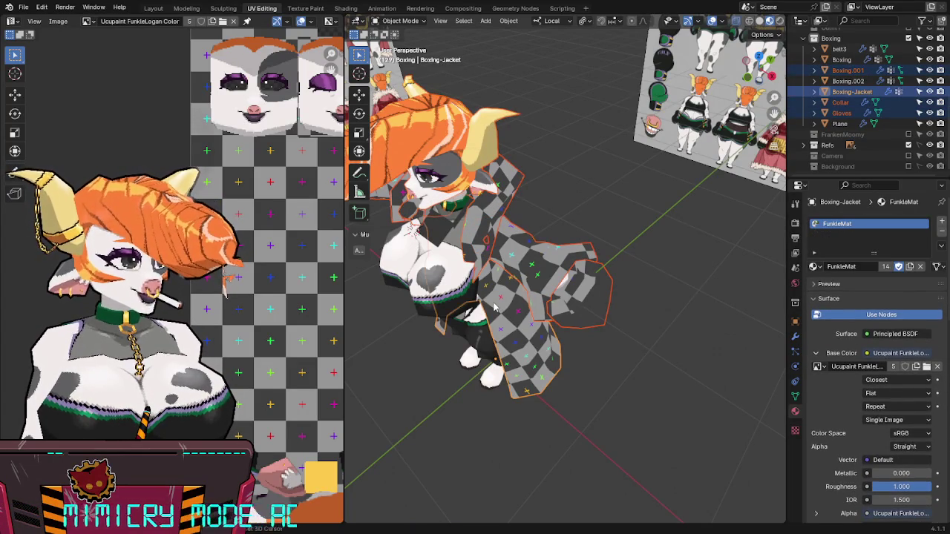
{"action": "key", "text": "Tab"}
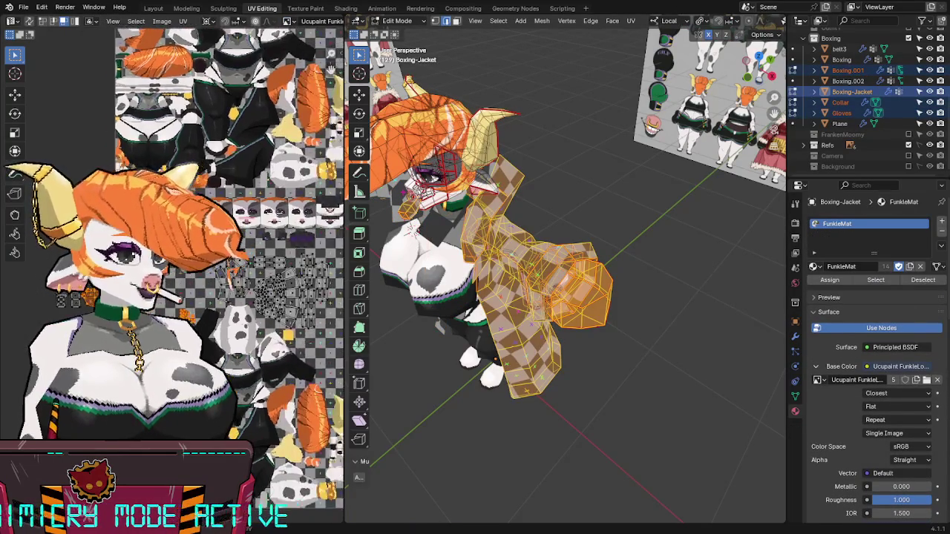
{"action": "scroll", "coordinate": [220, 348], "scroll_direction": "up", "scroll_amount": 4}
Step: Reposition the selected outfit UV islands on the atlas and save FunkleLogan-Lowpoly2.blend
{"action": "key", "text": "g"}
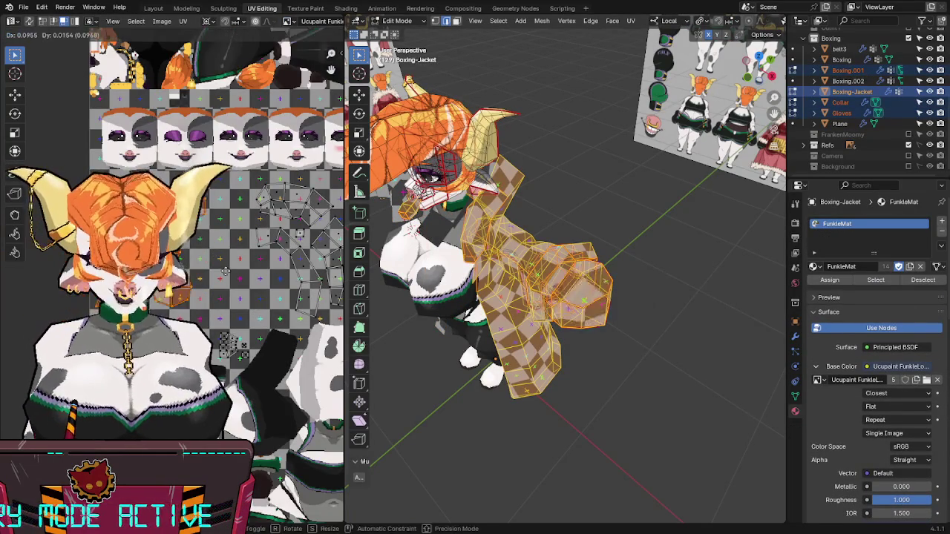
{"action": "left_click", "coordinate": [267, 260]}
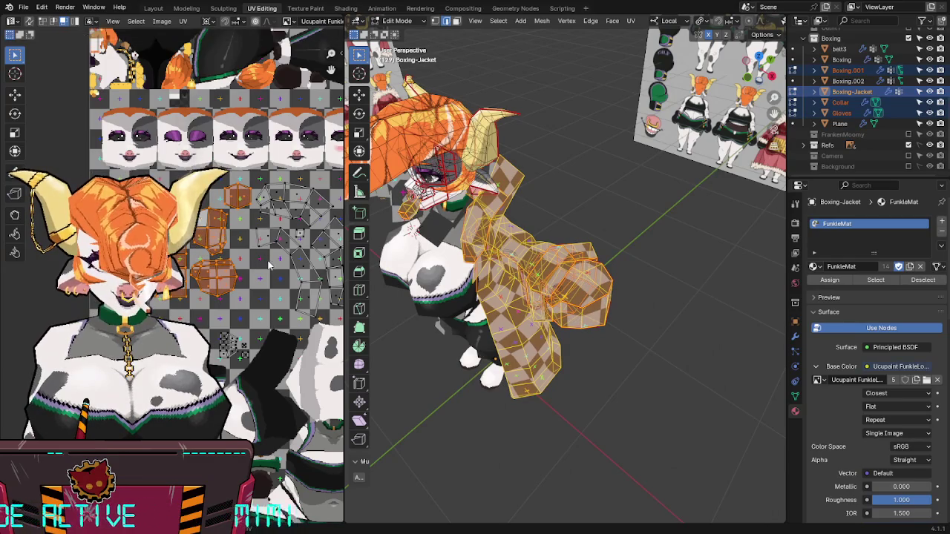
{"action": "scroll", "coordinate": [267, 261], "scroll_direction": "down", "scroll_amount": 2}
{"action": "middle_click_drag", "start_coordinate": [161, 232], "coordinate": [228, 248]}
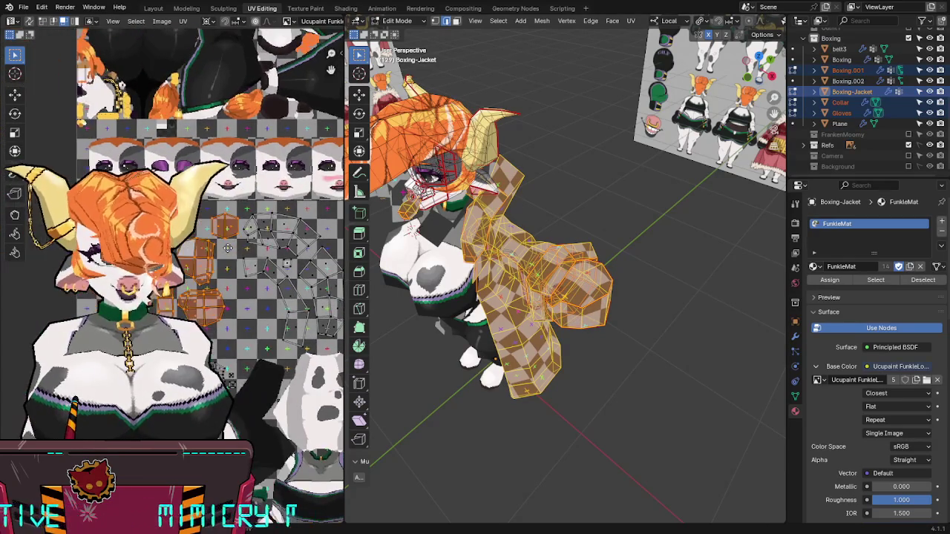
{"action": "key", "text": "g"}
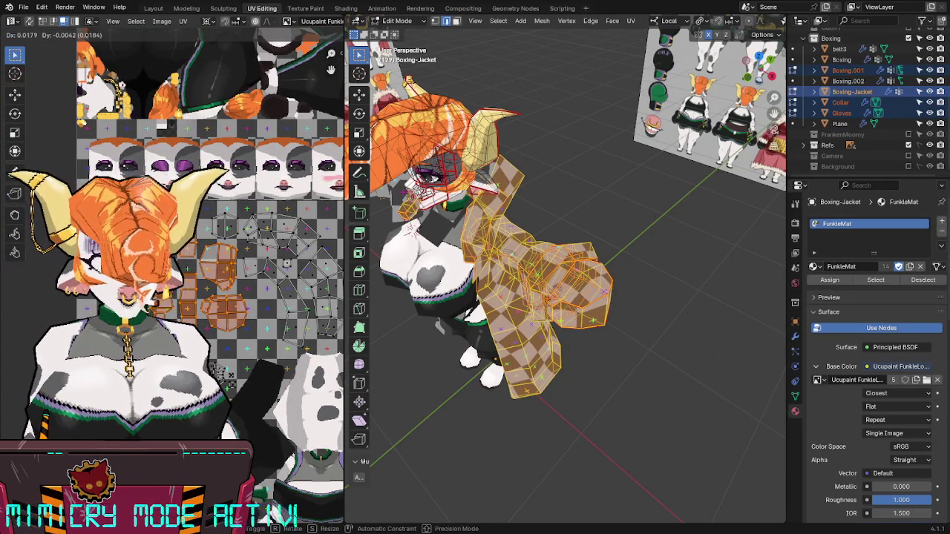
{"action": "left_click", "coordinate": [229, 376]}
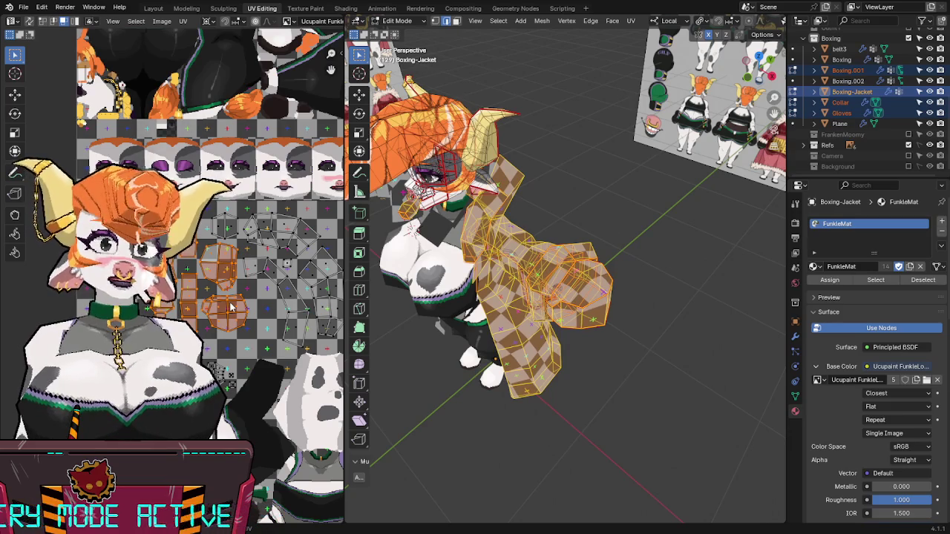
{"action": "key", "text": "g"}
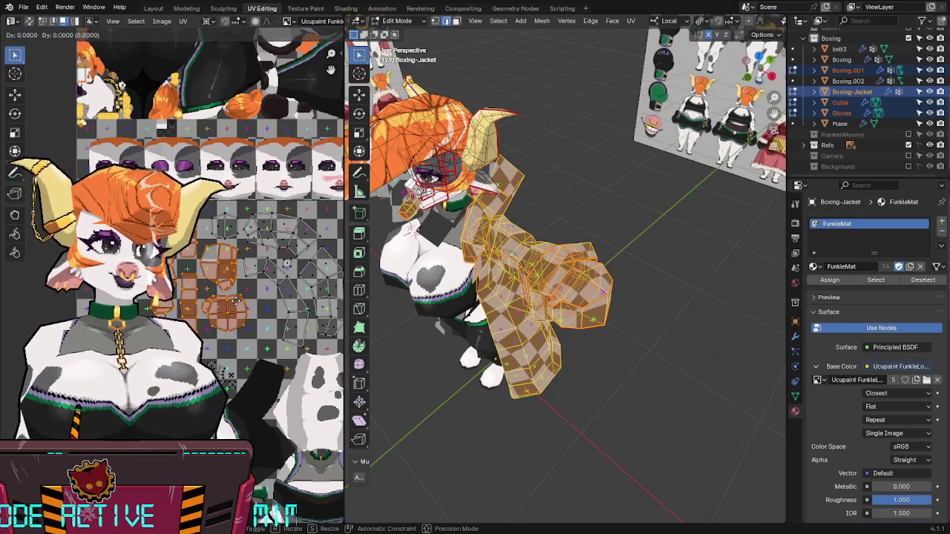
{"action": "left_click", "coordinate": [253, 311]}
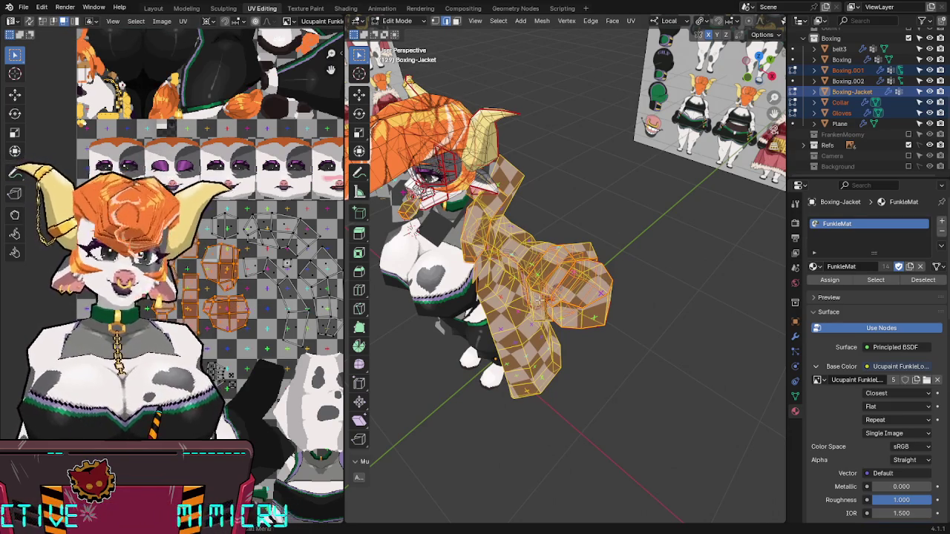
{"action": "key", "text": "ctrl+s"}
{"action": "key", "text": "Tab"}
{"action": "mouse_move", "coordinate": [539, 299]}
{"action": "middle_mouse_down"}
{"action": "mouse_move", "coordinate": [598, 230]}
{"action": "mouse_move", "coordinate": [777, 150]}
{"action": "middle_mouse_up"}
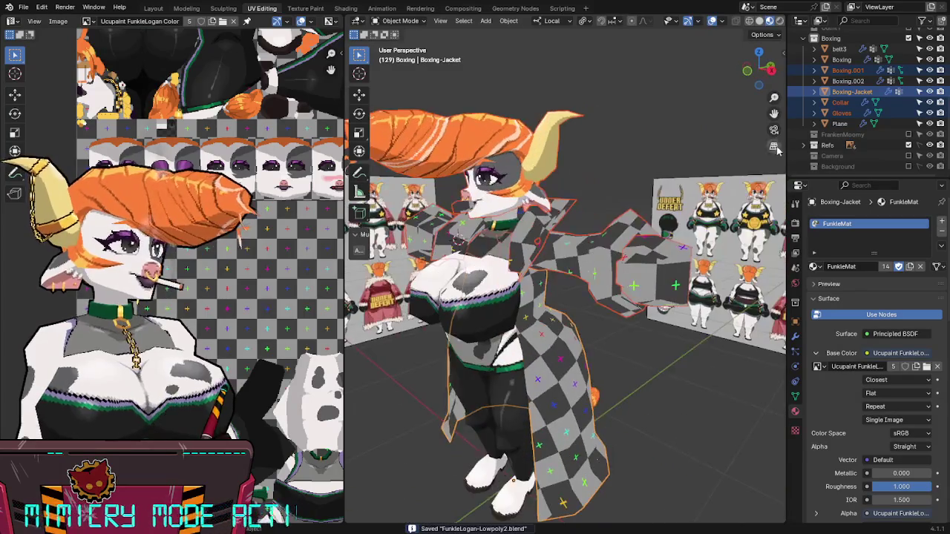
Step: Apply the Mirror modifier on the Plane object
{"action": "left_click", "coordinate": [840, 123]}
{"action": "middle_click_drag", "start_coordinate": [668, 222], "coordinate": [598, 217]}
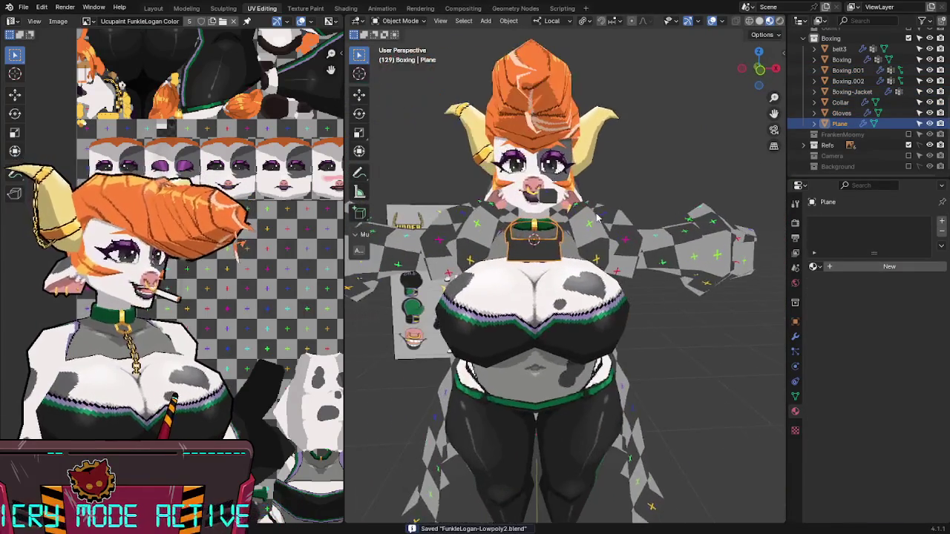
{"action": "key", "text": "Tab"}
{"action": "left_click", "coordinate": [816, 266]}
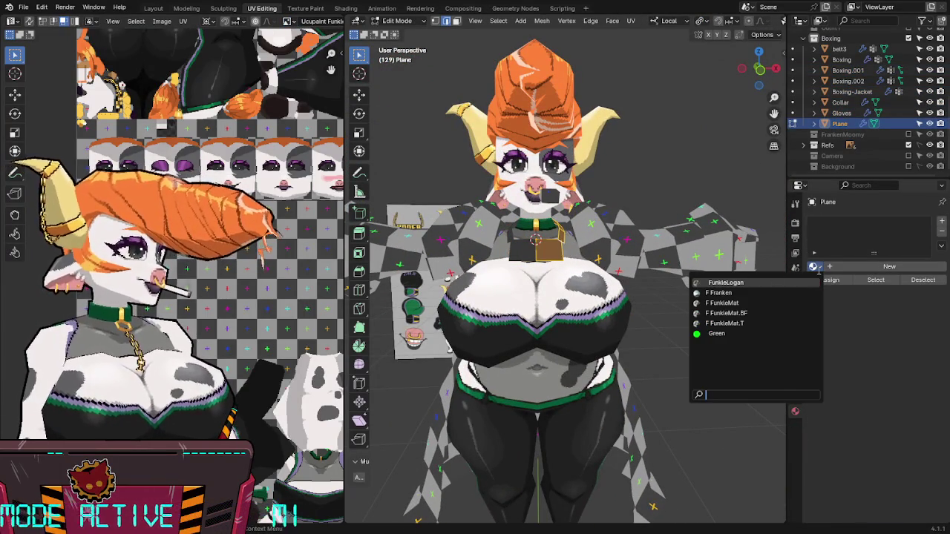
{"action": "key", "text": "Tab"}
{"action": "left_click", "coordinate": [794, 340]}
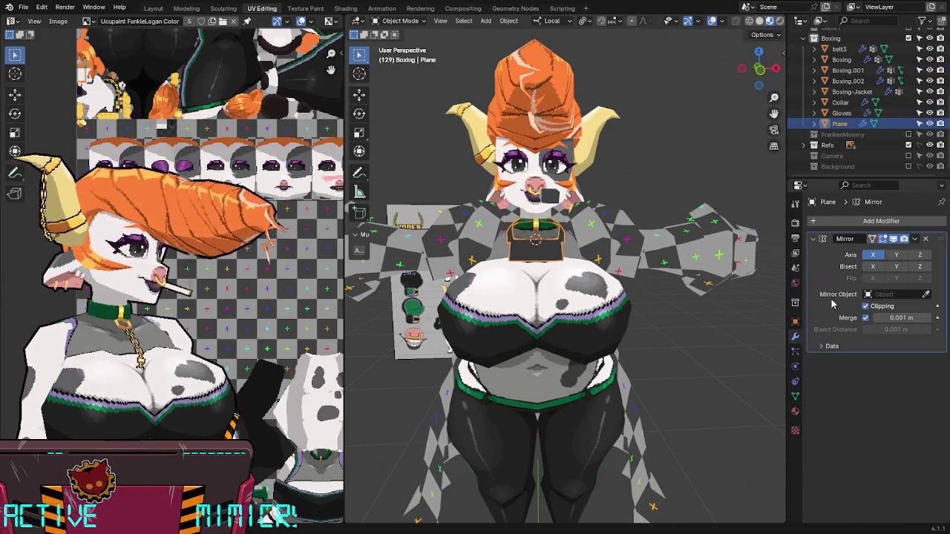
{"action": "key", "text": "ctrl+a"}
{"action": "mouse_move", "coordinate": [743, 300]}
{"action": "middle_mouse_down"}
{"action": "mouse_move", "coordinate": [525, 297]}
{"action": "mouse_move", "coordinate": [538, 297]}
{"action": "middle_mouse_up"}
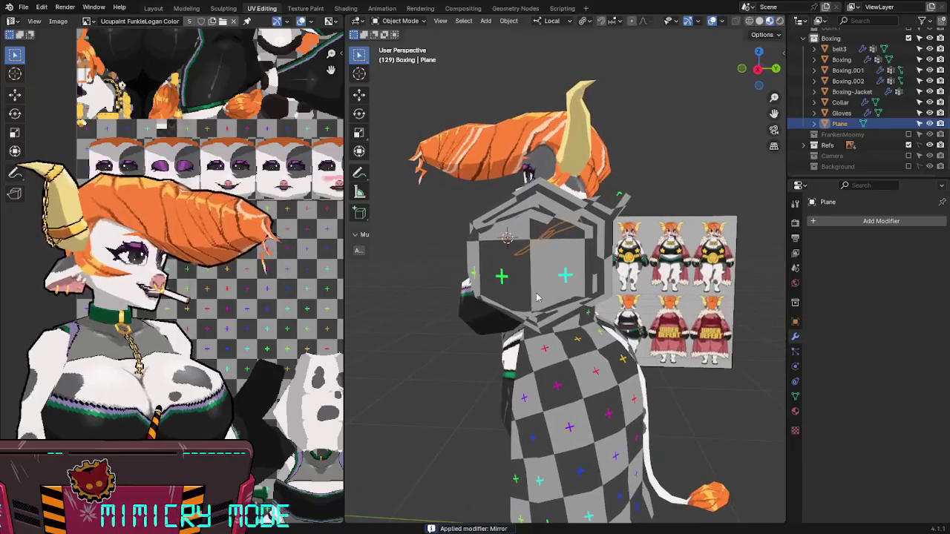
Step: Apply the Mirror modifier on the Boxing-Jacket mesh
{"action": "left_click", "coordinate": [548, 345]}
{"action": "middle_click_drag", "start_coordinate": [548, 345], "coordinate": [557, 334]}
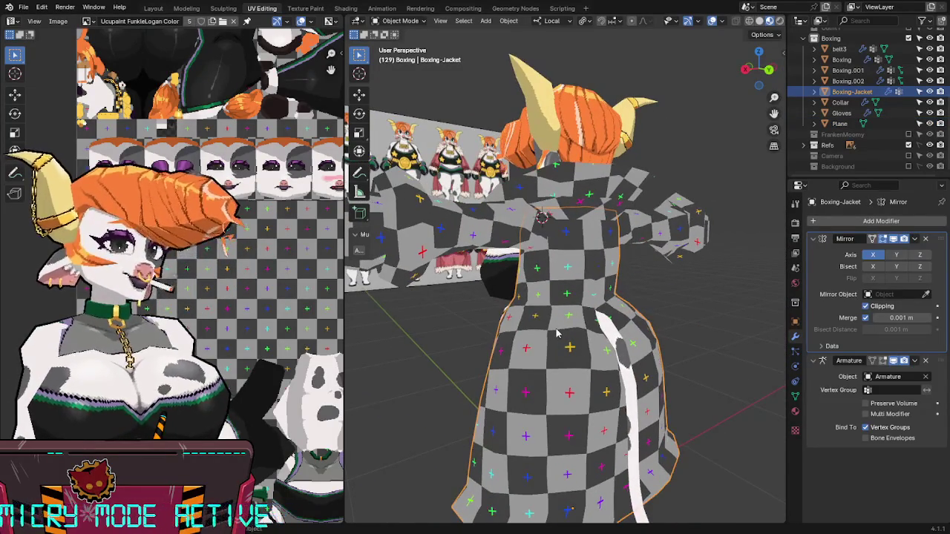
{"action": "key", "text": "Tab"}
{"action": "key", "text": "Tab"}
{"action": "key", "text": "ctrl+a"}
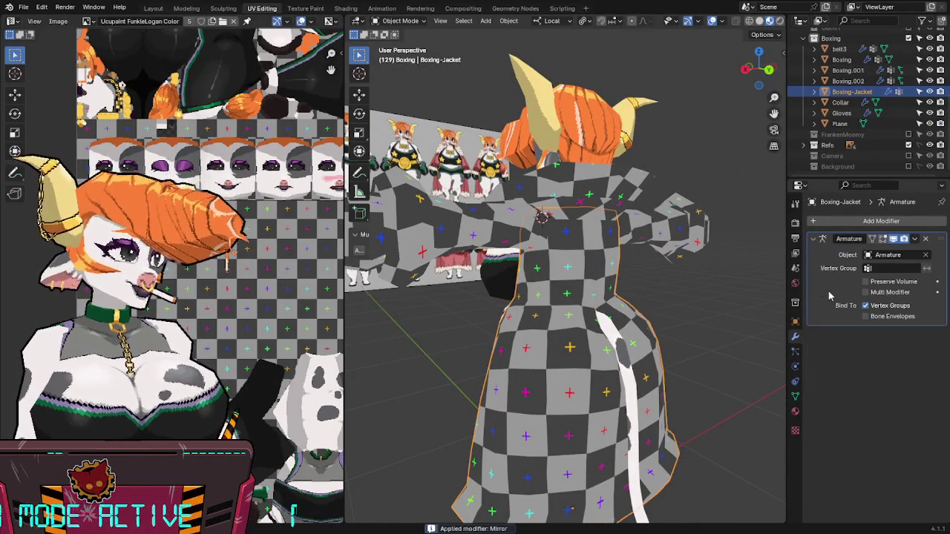
{"action": "mouse_move", "coordinate": [564, 331]}
{"action": "middle_mouse_down"}
{"action": "mouse_move", "coordinate": [517, 338]}
{"action": "mouse_move", "coordinate": [526, 346]}
{"action": "mouse_move", "coordinate": [486, 311]}
{"action": "middle_mouse_up"}
Step: Pack belt3's UV islands and move them into an empty area of the atlas
{"action": "left_click", "coordinate": [478, 315]}
{"action": "key", "text": "Tab"}
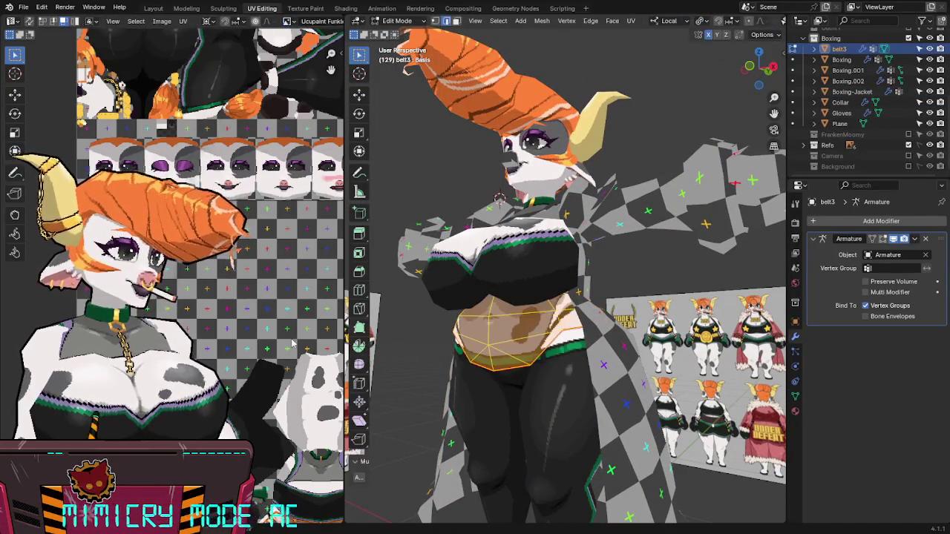
{"action": "scroll", "coordinate": [207, 332], "scroll_direction": "down", "scroll_amount": 2}
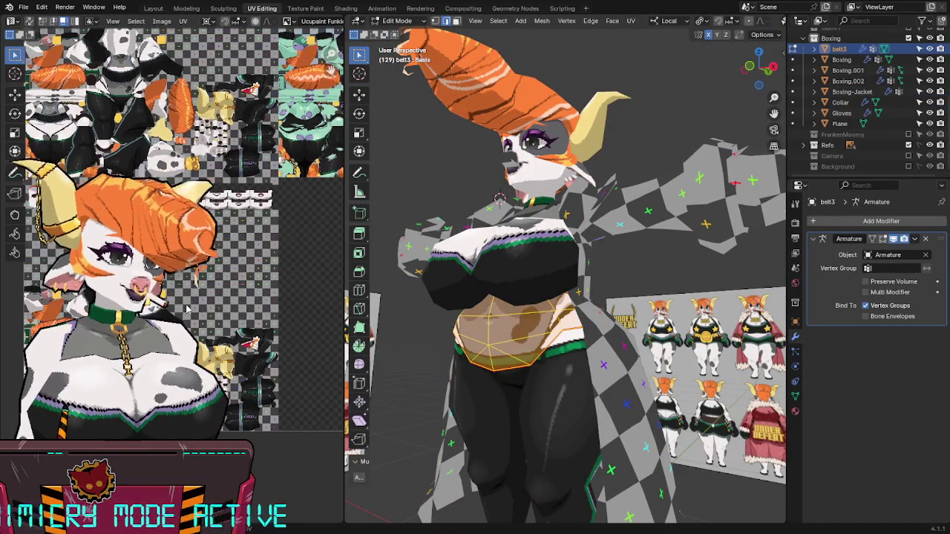
{"action": "key", "text": "a"}
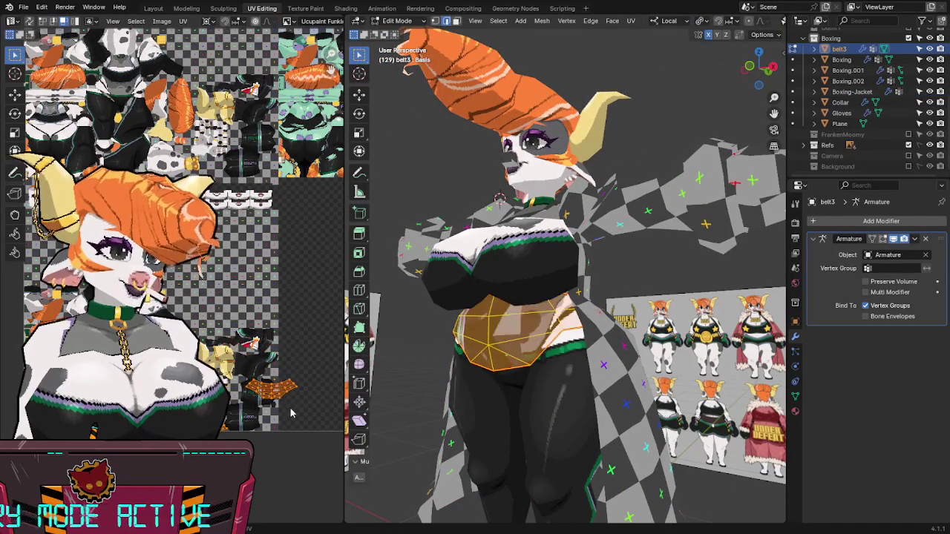
{"action": "left_click", "coordinate": [288, 410]}
{"action": "left_click", "coordinate": [278, 519]}
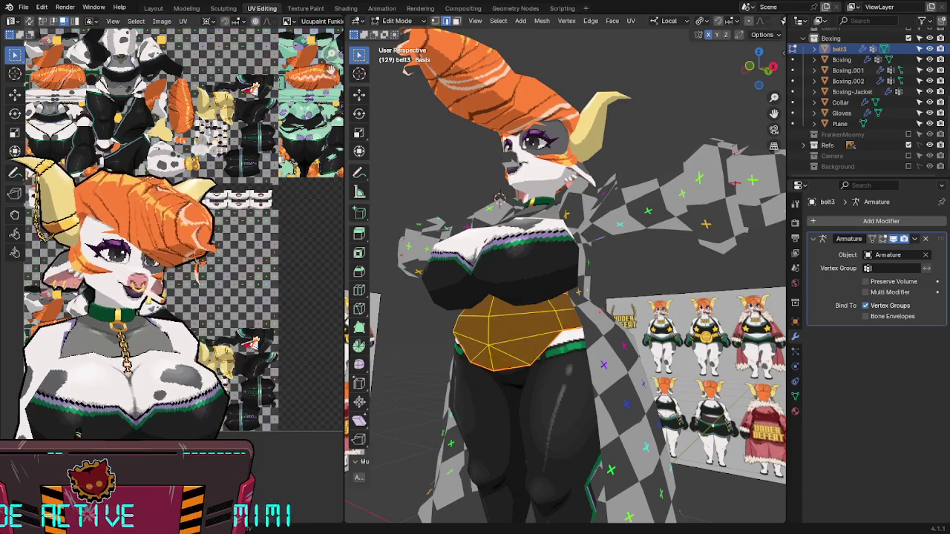
{"action": "scroll", "coordinate": [239, 268], "scroll_direction": "down", "scroll_amount": 2}
{"action": "key", "text": "g"}
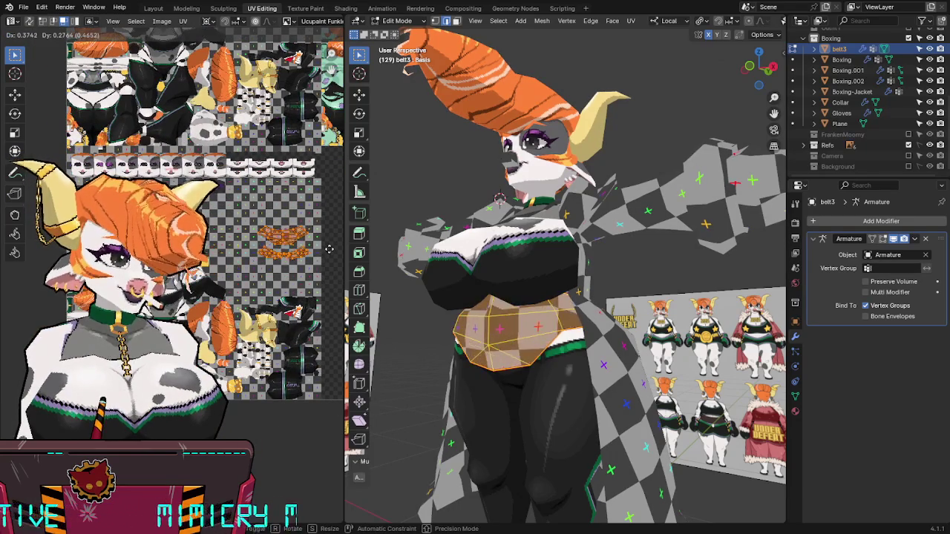
{"action": "left_click", "coordinate": [301, 288]}
{"action": "scroll", "coordinate": [302, 289], "scroll_direction": "down", "scroll_amount": 2}
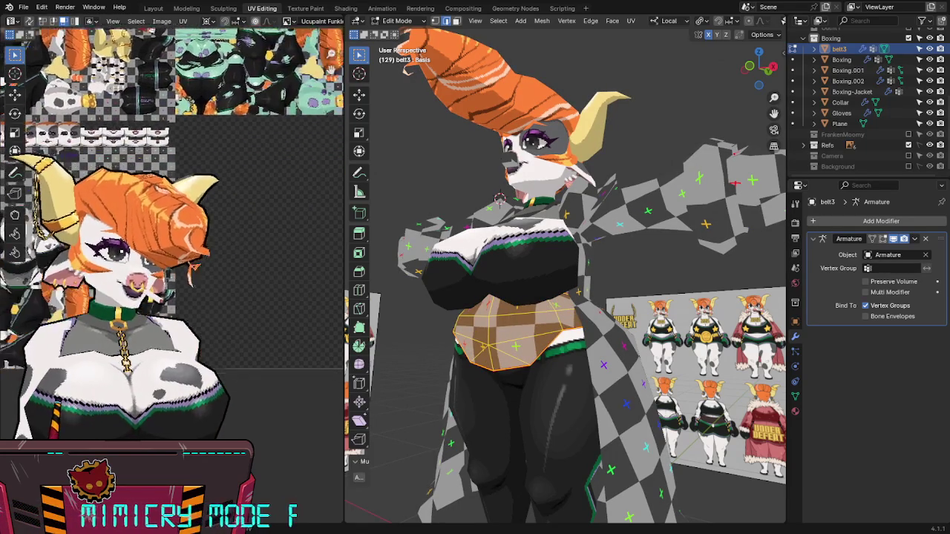
{"action": "key", "text": "g"}
{"action": "left_click", "coordinate": [260, 303]}
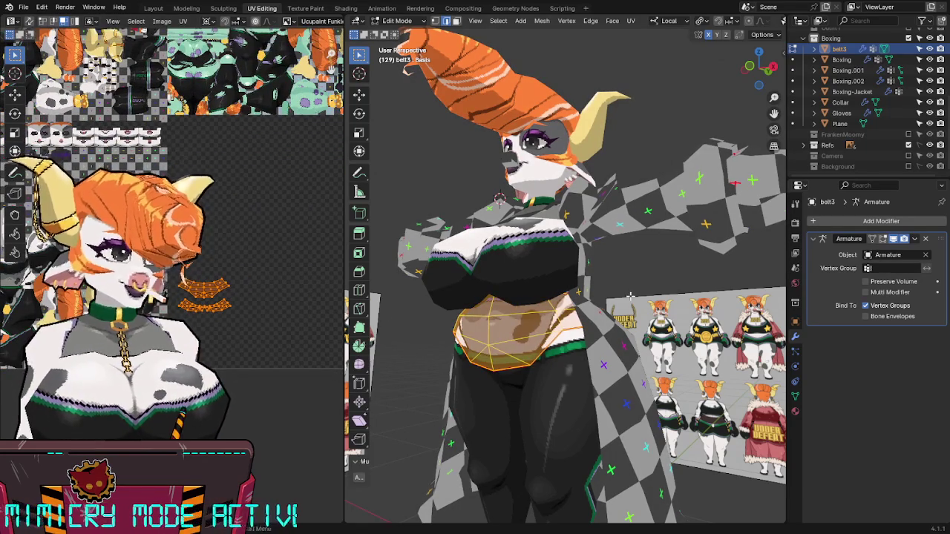
Step: Select the Boxing-Jacket and take it through Edit Mode back to Object Mode
{"action": "middle_click_drag", "start_coordinate": [482, 334], "coordinate": [551, 331]}
{"action": "key", "text": "Tab"}
{"action": "left_click", "coordinate": [551, 332]}
{"action": "key", "text": "Tab"}
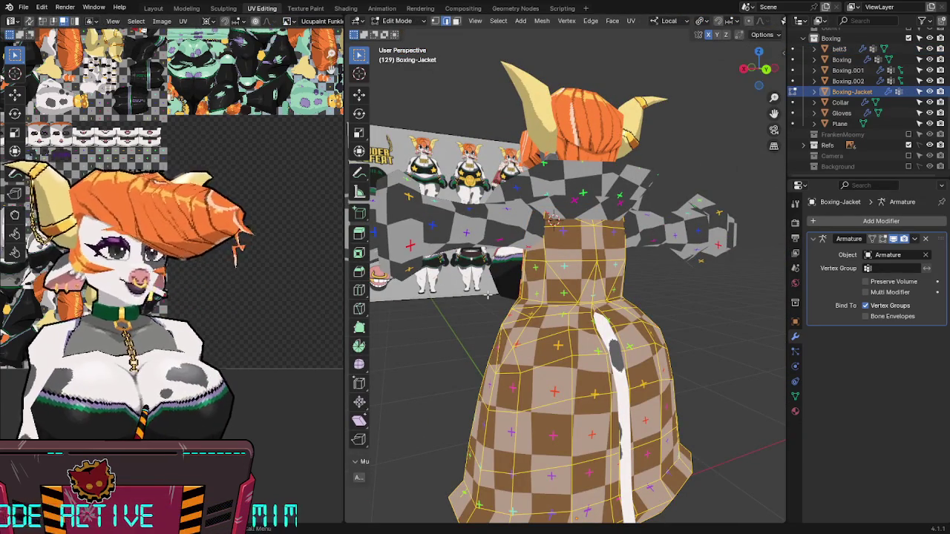
{"action": "key", "text": "Tab"}
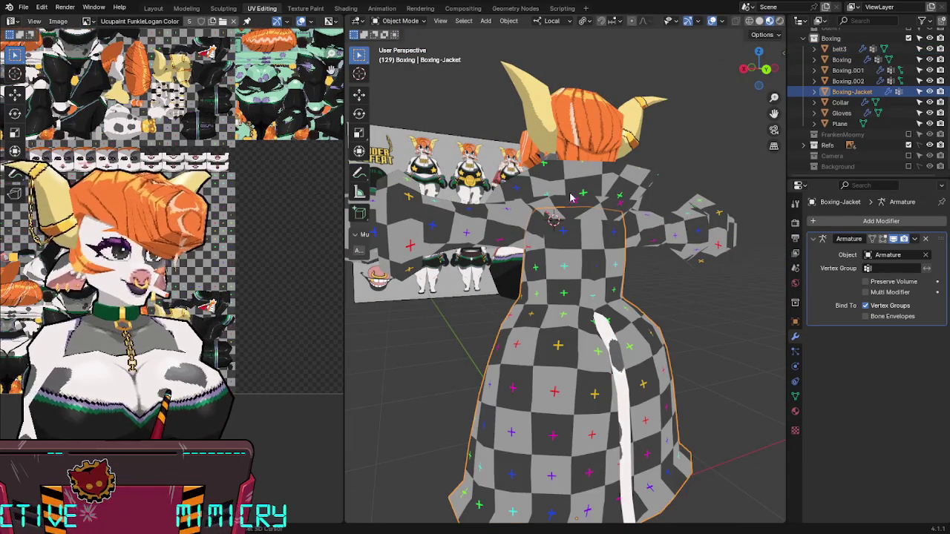
Step: Select Collar, Boxing.001, Gloves and Plane with Body as the active object
{"action": "left_click", "coordinate": [571, 197], "text": "shift"}
{"action": "left_click", "coordinate": [471, 238], "text": "shift"}
{"action": "mouse_move", "coordinate": [471, 237]}
{"action": "middle_mouse_down"}
{"action": "mouse_move", "coordinate": [458, 245]}
{"action": "mouse_move", "coordinate": [522, 281]}
{"action": "mouse_move", "coordinate": [516, 226]}
{"action": "mouse_move", "coordinate": [542, 238]}
{"action": "mouse_move", "coordinate": [520, 245]}
{"action": "mouse_move", "coordinate": [538, 249]}
{"action": "mouse_move", "coordinate": [570, 220]}
{"action": "middle_mouse_up"}
{"action": "left_click", "coordinate": [521, 281], "text": "shift"}
{"action": "left_click", "coordinate": [537, 249], "text": "shift"}
{"action": "left_click", "coordinate": [520, 196], "text": "shift"}
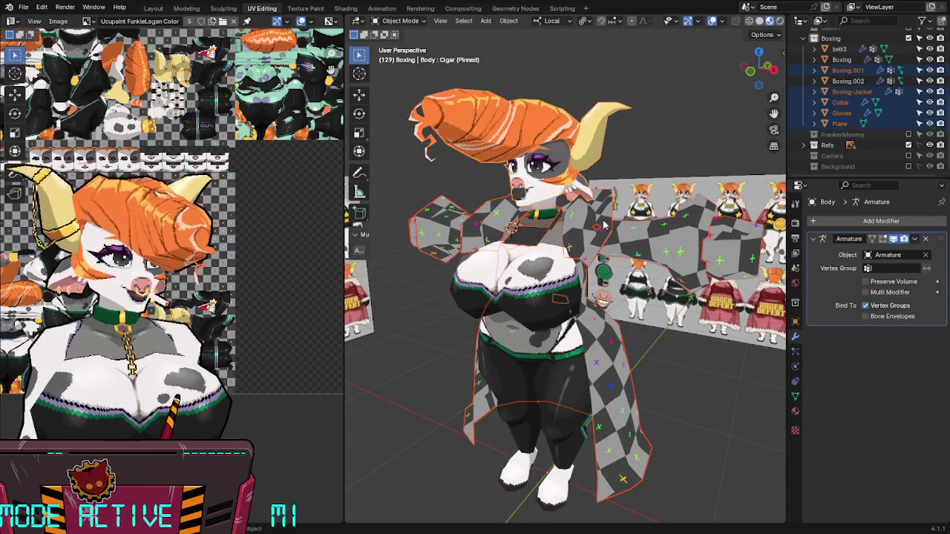
{"action": "mouse_move", "coordinate": [519, 196]}
{"action": "middle_mouse_down"}
{"action": "mouse_move", "coordinate": [480, 237]}
{"action": "mouse_move", "coordinate": [558, 198]}
{"action": "middle_mouse_up"}
Step: In Edit Mode, select the linked chest and collar plate islands and show their material settings
{"action": "key", "text": "Tab"}
{"action": "scroll", "coordinate": [255, 238], "scroll_direction": "down", "scroll_amount": 3}
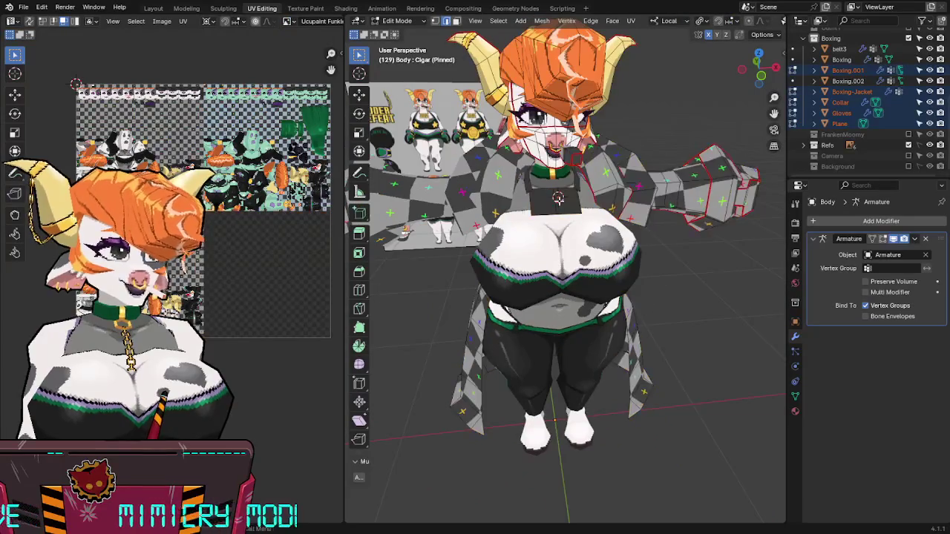
{"action": "key", "text": "l"}
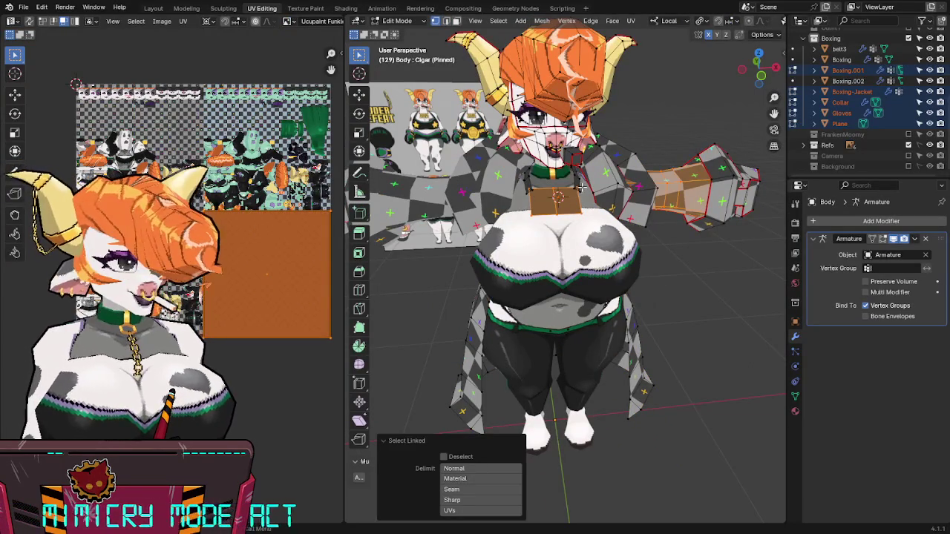
{"action": "key", "text": "l"}
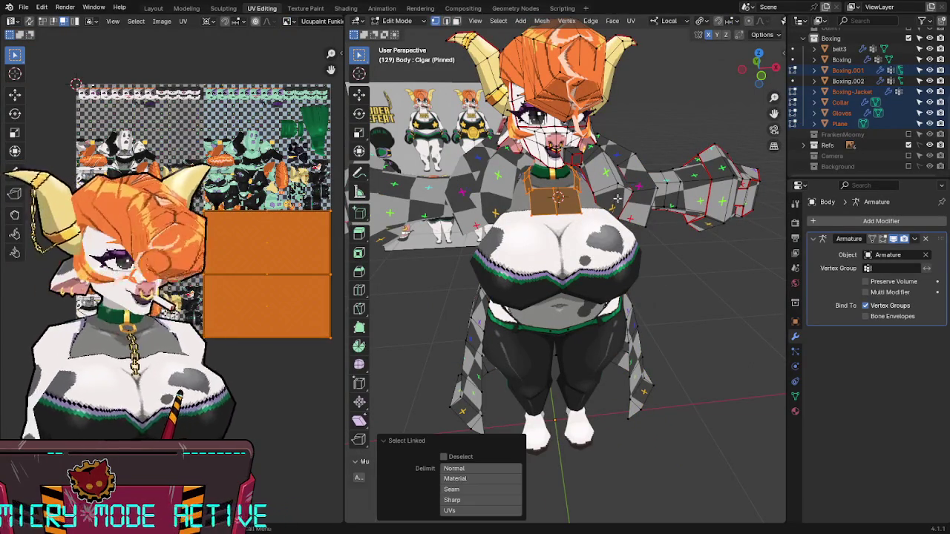
{"action": "left_click", "coordinate": [795, 411]}
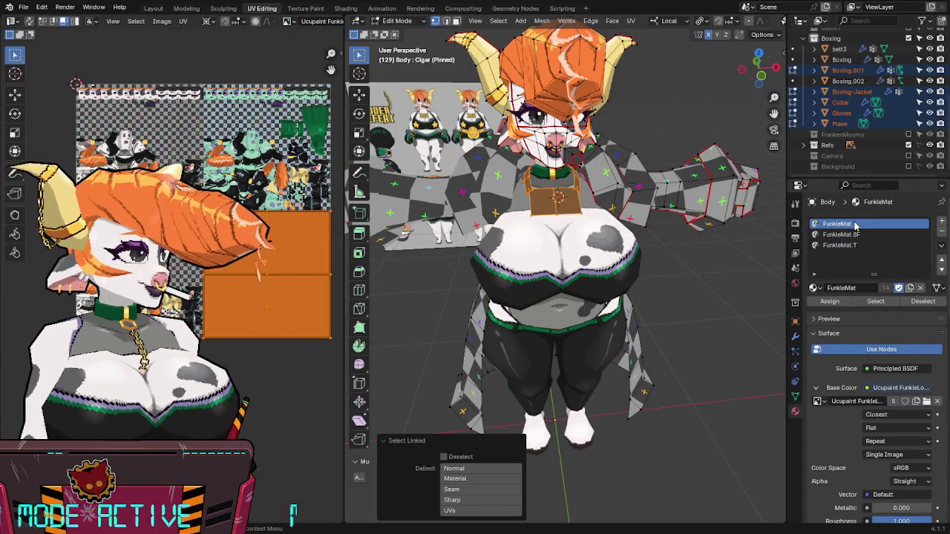
{"action": "mouse_move", "coordinate": [638, 237]}
{"action": "middle_mouse_down"}
{"action": "mouse_move", "coordinate": [663, 250]}
{"action": "mouse_move", "coordinate": [575, 220]}
{"action": "middle_mouse_up"}
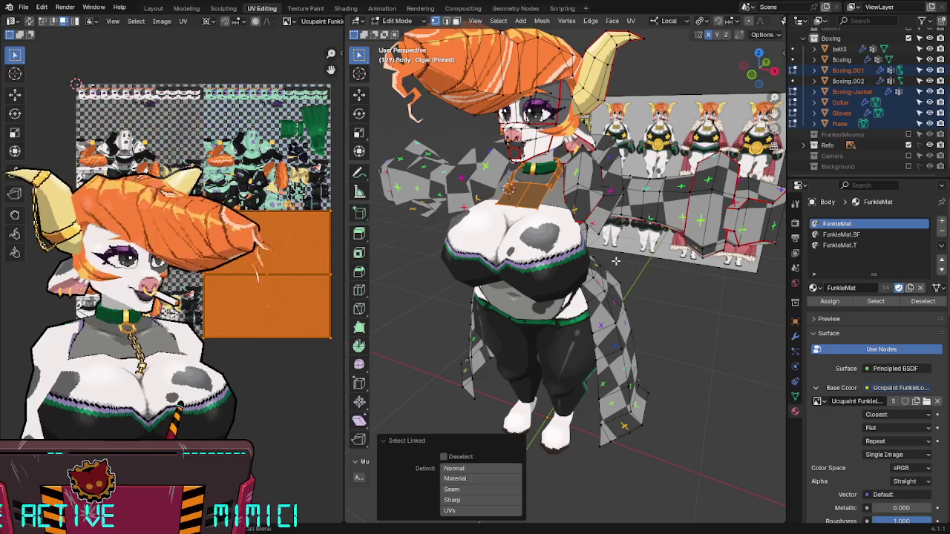
{"action": "scroll", "coordinate": [574, 220], "scroll_direction": "up", "scroll_amount": 5}
Step: Assign the FunkleMat material to the chest plate Plane
{"action": "key", "text": "Tab"}
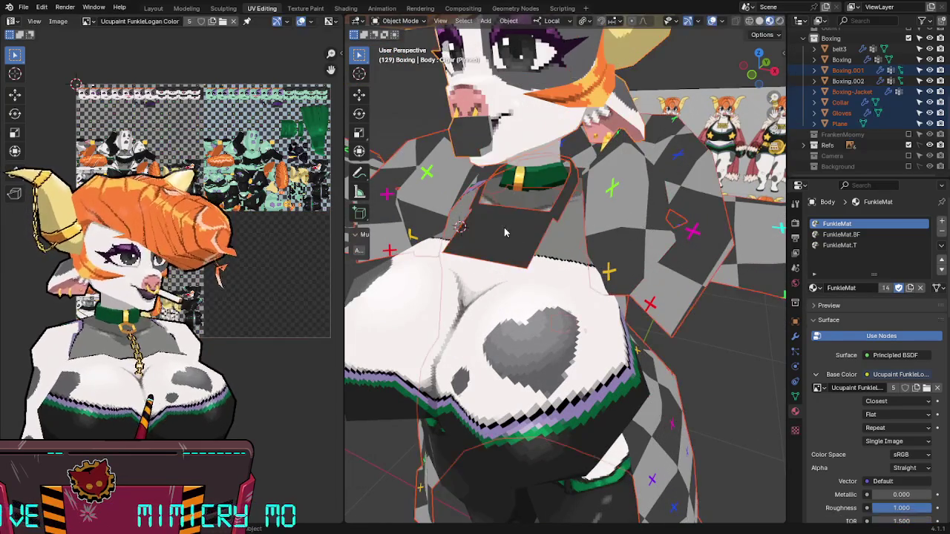
{"action": "left_click", "coordinate": [839, 123]}
{"action": "left_click", "coordinate": [816, 266]}
{"action": "left_click", "coordinate": [724, 304]}
Step: Unwrap all the chest plate's faces and set them to the shared texel density
{"action": "key", "text": "Tab"}
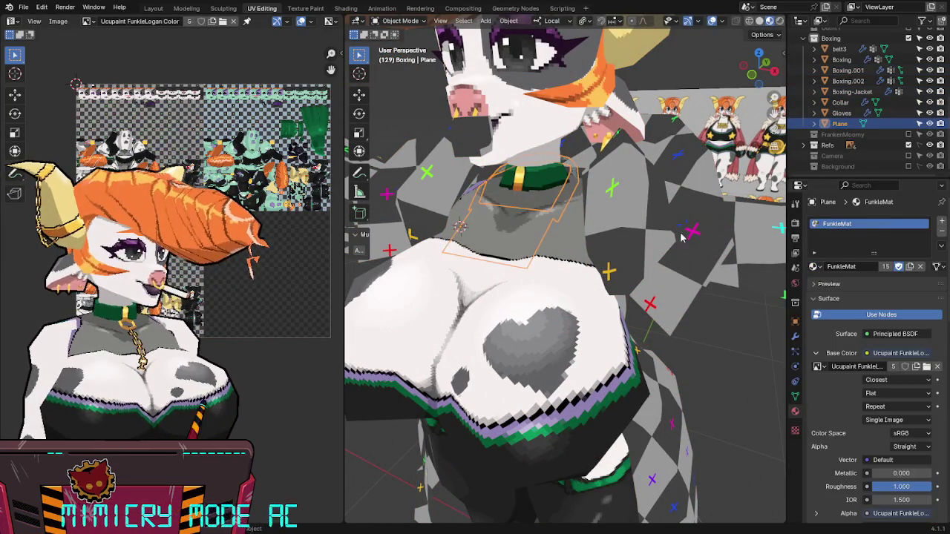
{"action": "key", "text": "a"}
{"action": "key", "text": "u"}
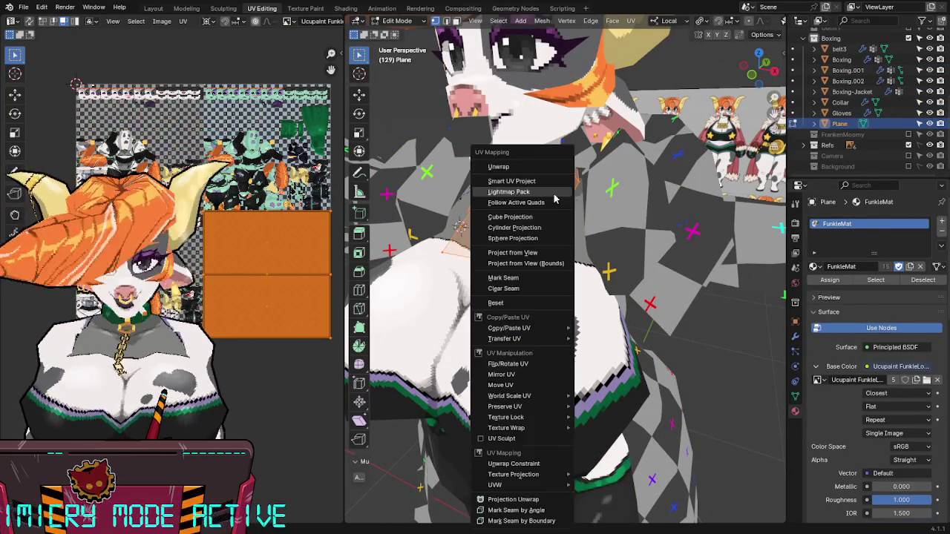
{"action": "left_click", "coordinate": [525, 166]}
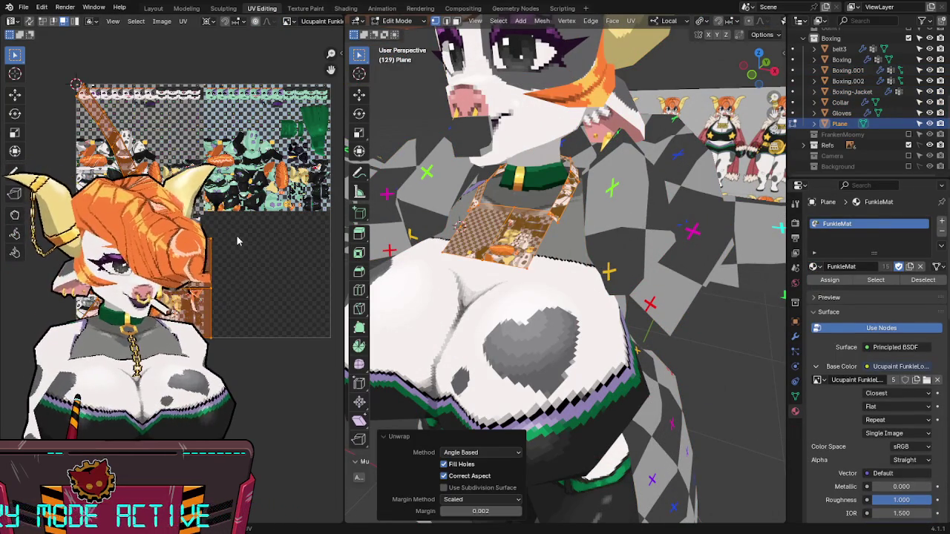
{"action": "key", "text": "n"}
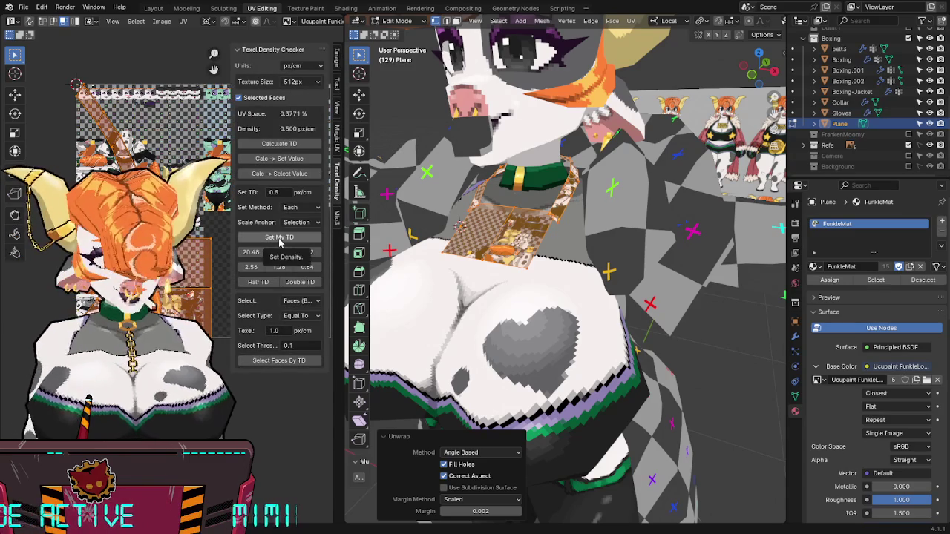
{"action": "left_click", "coordinate": [280, 239]}
{"action": "key", "text": "n"}
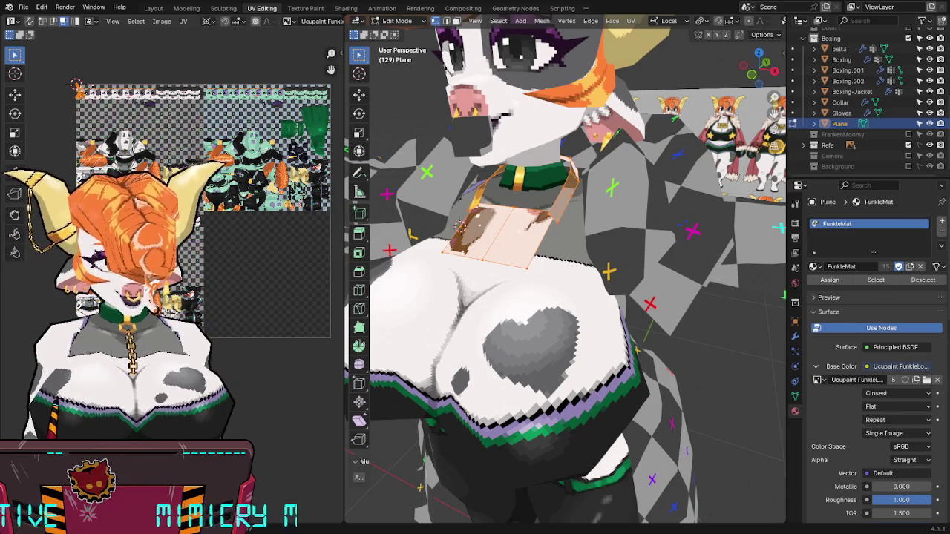
Step: Move the chest plate's UV island into its spot on the texture atlas
{"action": "key", "text": "g"}
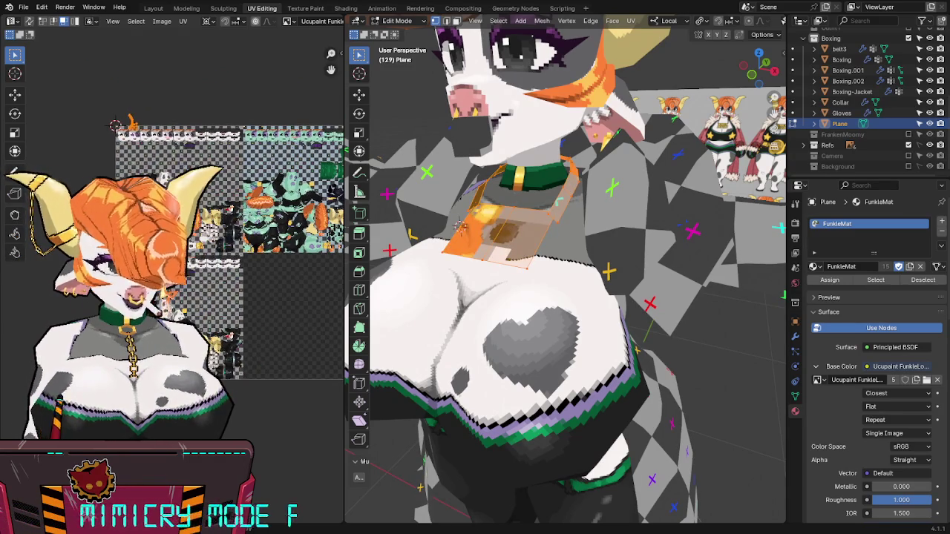
{"action": "key", "text": "g"}
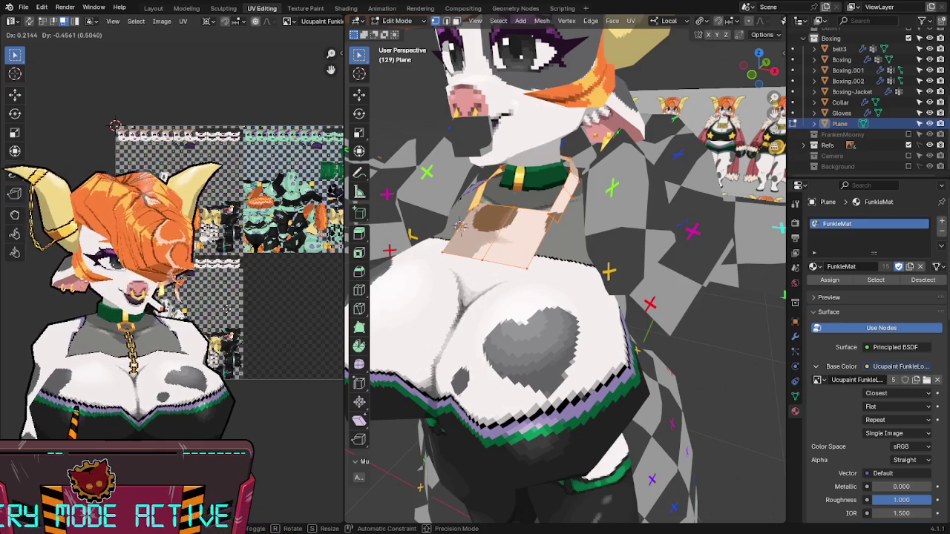
{"action": "left_click", "coordinate": [460, 227]}
{"action": "middle_click_drag", "start_coordinate": [460, 227], "coordinate": [672, 269]}
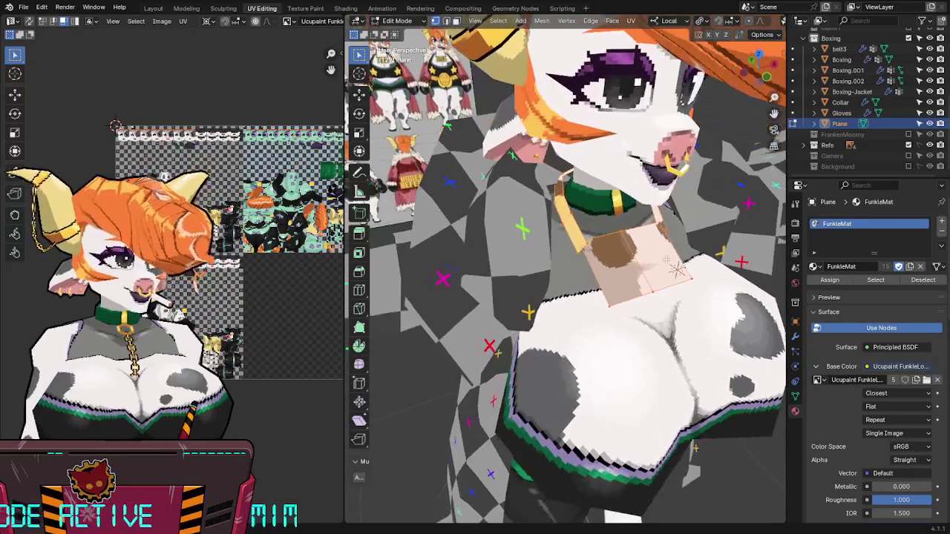
{"action": "middle_click_drag", "start_coordinate": [298, 251], "coordinate": [290, 250]}
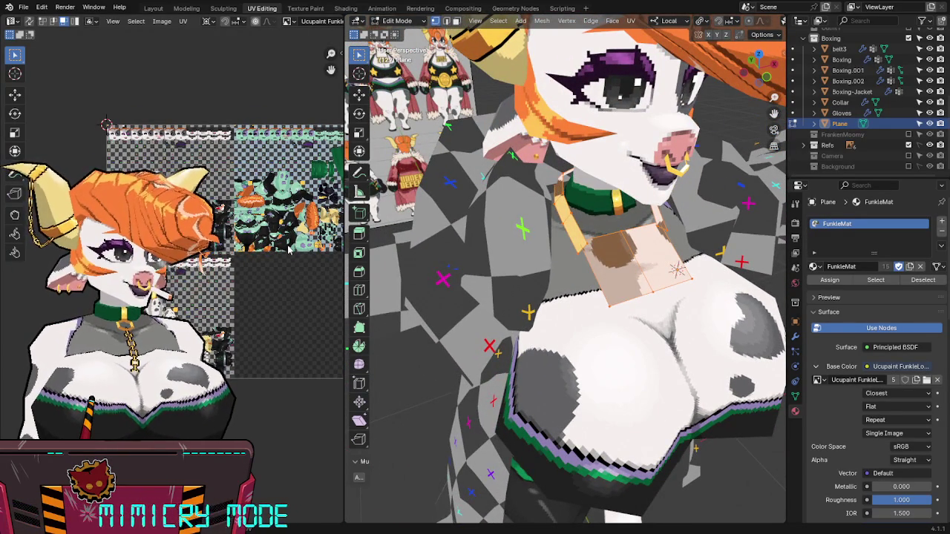
{"action": "key", "text": "g"}
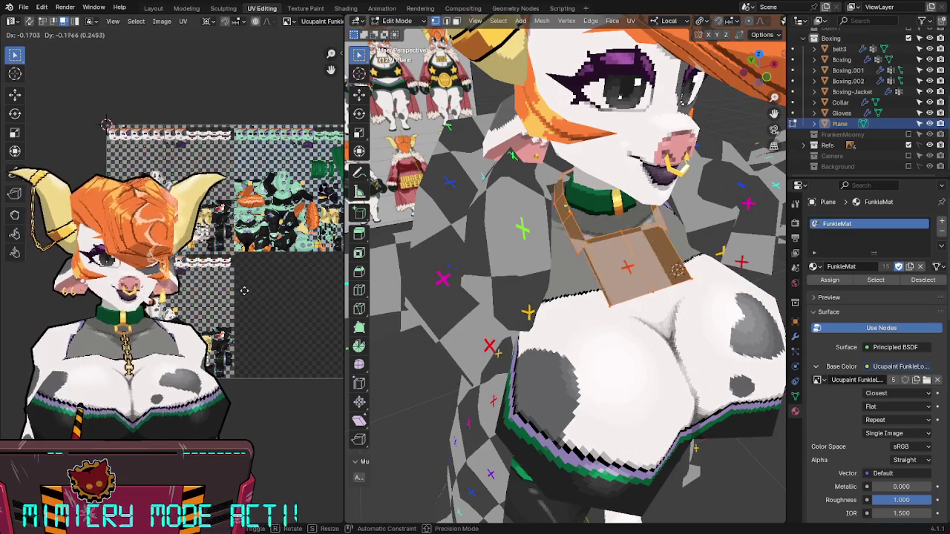
{"action": "left_click", "coordinate": [243, 291]}
{"action": "scroll", "coordinate": [243, 291], "scroll_direction": "up", "scroll_amount": 3}
{"action": "scroll", "coordinate": [243, 291], "scroll_direction": "up", "scroll_amount": 2}
{"action": "scroll", "coordinate": [243, 290], "scroll_direction": "up", "scroll_amount": 2}
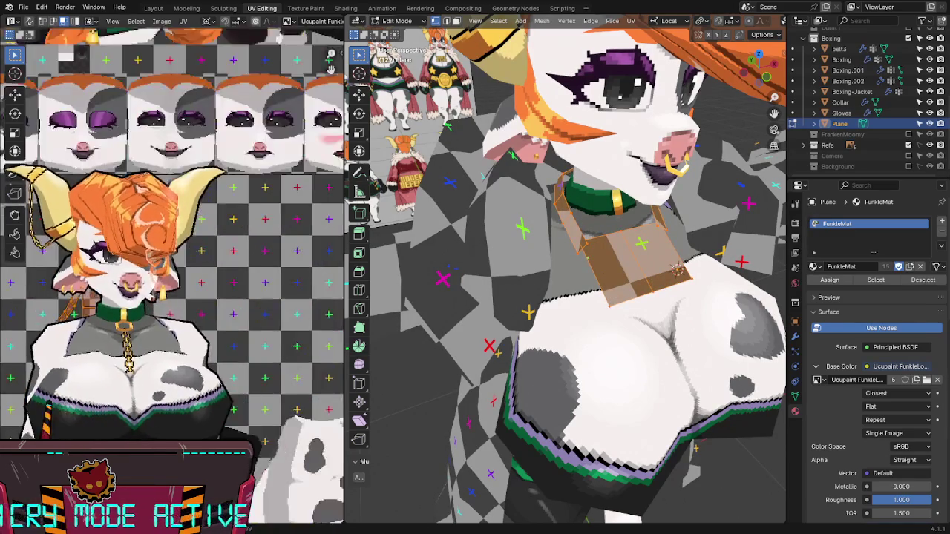
{"action": "middle_click_drag", "start_coordinate": [237, 279], "coordinate": [236, 257]}
Step: Apply the plate's object transforms, then re-unwrap it and reapply the shared texel density
{"action": "key", "text": "Tab"}
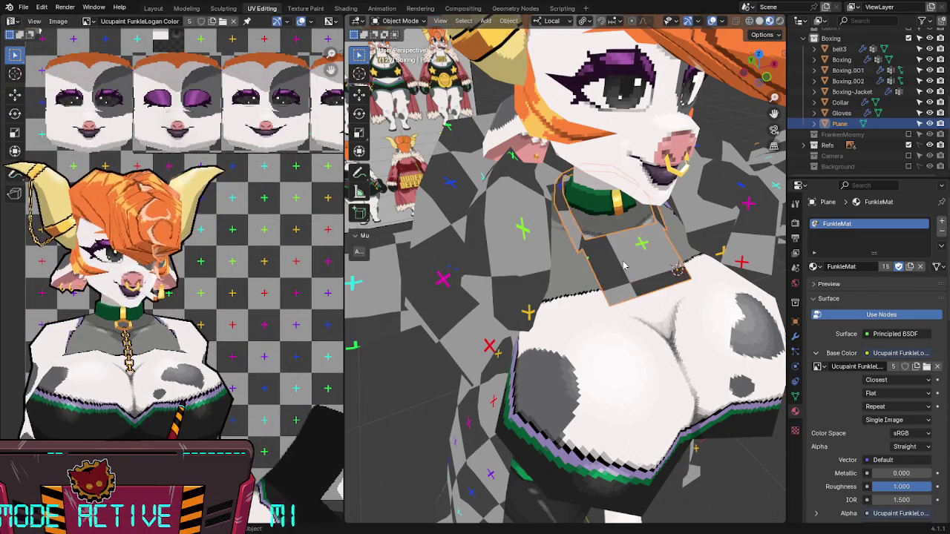
{"action": "key", "text": "ctrl+a"}
{"action": "left_click", "coordinate": [623, 261]}
{"action": "key", "text": "Tab"}
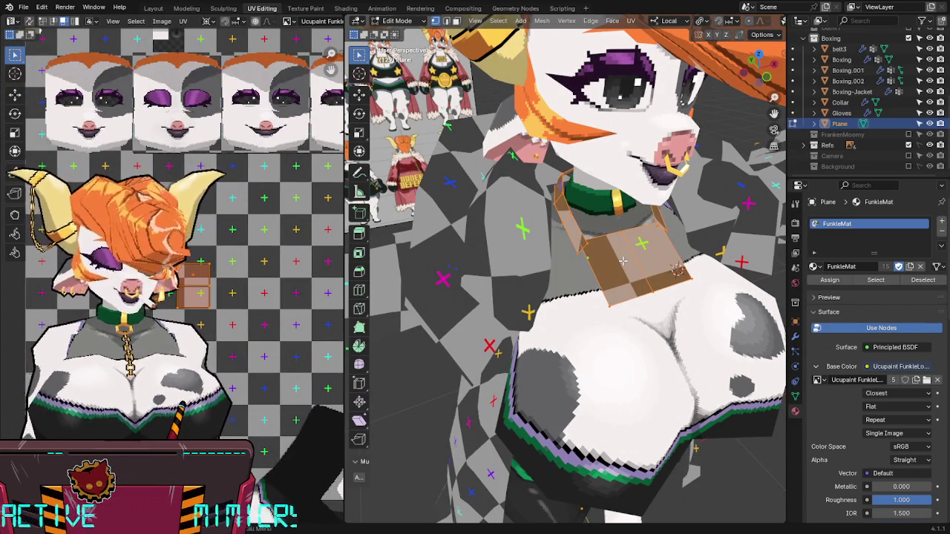
{"action": "key", "text": "u"}
{"action": "left_click", "coordinate": [568, 166]}
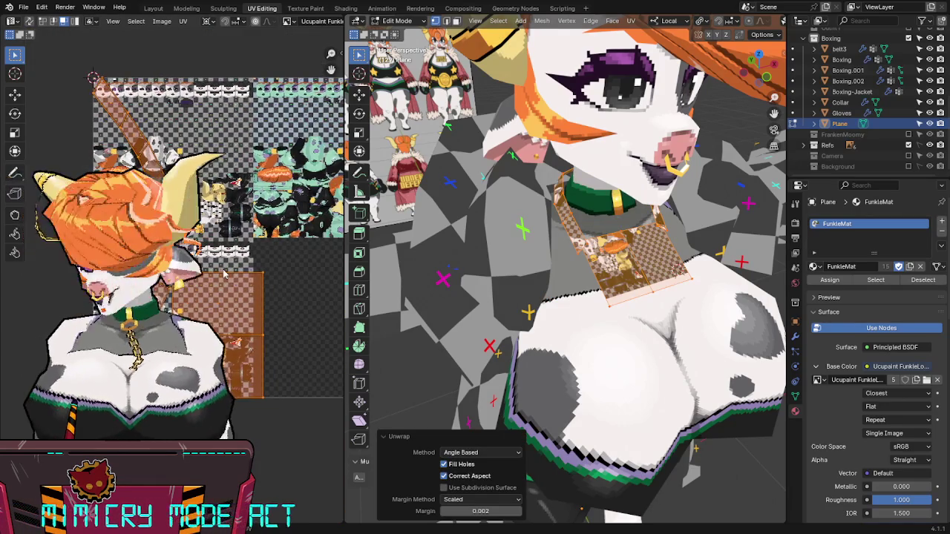
{"action": "key", "text": "n"}
{"action": "left_click", "coordinate": [282, 240]}
{"action": "left_click", "coordinate": [337, 215]}
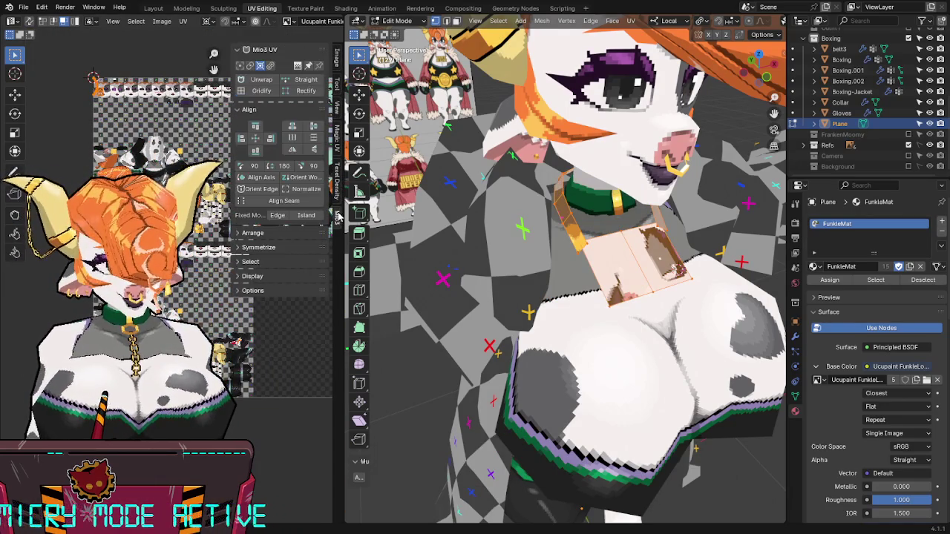
{"action": "key", "text": "n"}
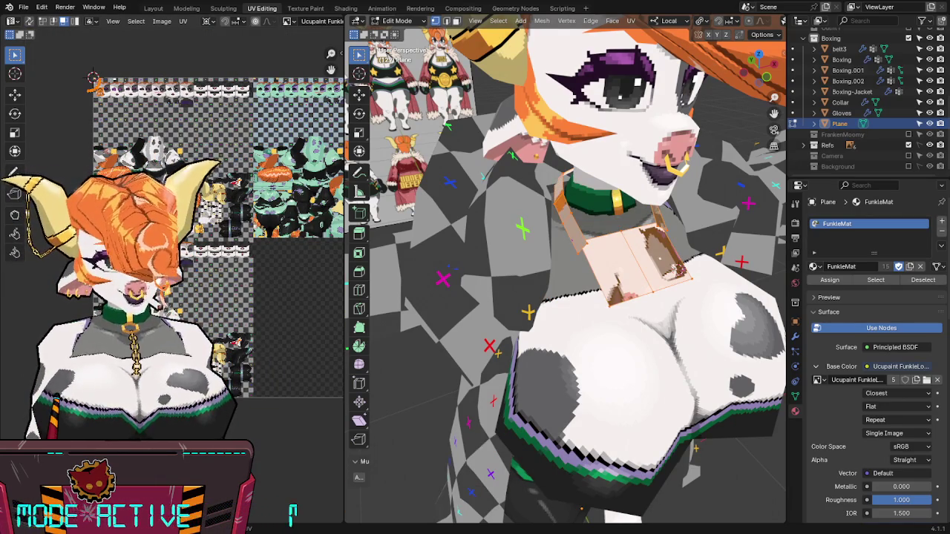